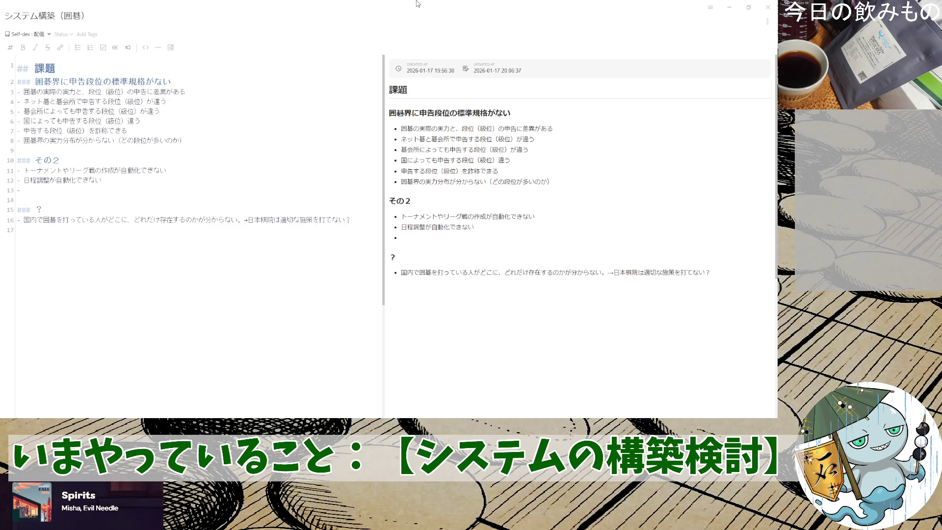
pyautogui.write('はんでぃか')
# - Write ハンディキャップの計算が難しい on the new bullet via IME conversion
pyautogui.press('BackSpace')
pyautogui.write('きゃｐｐぷ')
pyautogui.press('space')
pyautogui.write('のけいさん')
pyautogui.press('space')
pyautogui.write('がむずかし')
pyautogui.press('space')
pyautogui.write('（')
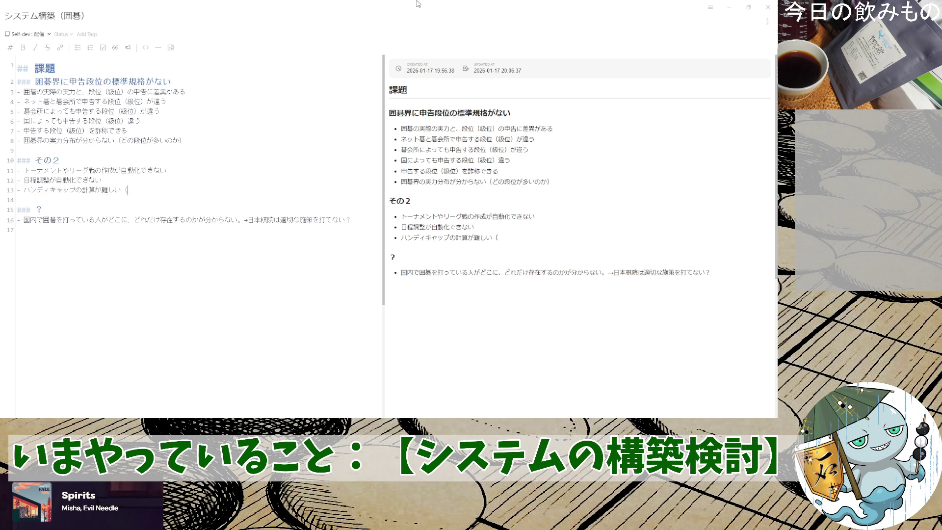
pyautogui.write('じ')
pyautogui.press('BackSpace')
pyautogui.write('その人のじ')
# - Append （その人の段位が正確に分からない為） and start an empty bullet below
pyautogui.press('BackSpace')
pyautogui.write('だう')
pyautogui.press('BackSpace')
pyautogui.write('んい')
pyautogui.press('space')
pyautogui.write('がせいかく')
pyautogui.press('space')
pyautogui.write('にわからないため）')
pyautogui.press('space')
pyautogui.press('Return')
pyautogui.press('Return')
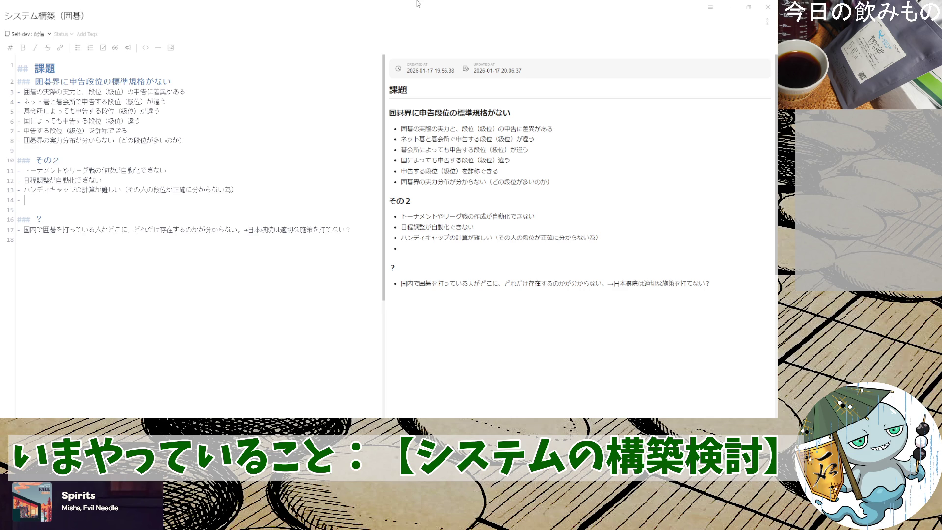
pyautogui.write('戦績による')
pyautogui.write('段位のへん')
pyautogui.write('こう')
# - Write 戦績による段位を変動させる方法がない, rephrasing 変更 to 変動させる
pyautogui.press('space')
pyautogui.press('Return')
pyautogui.press('BackSpace')
pyautogui.press('BackSpace')
pyautogui.press('BackSpace')
pyautogui.write('をへんどうさせる')
pyautogui.press('space')
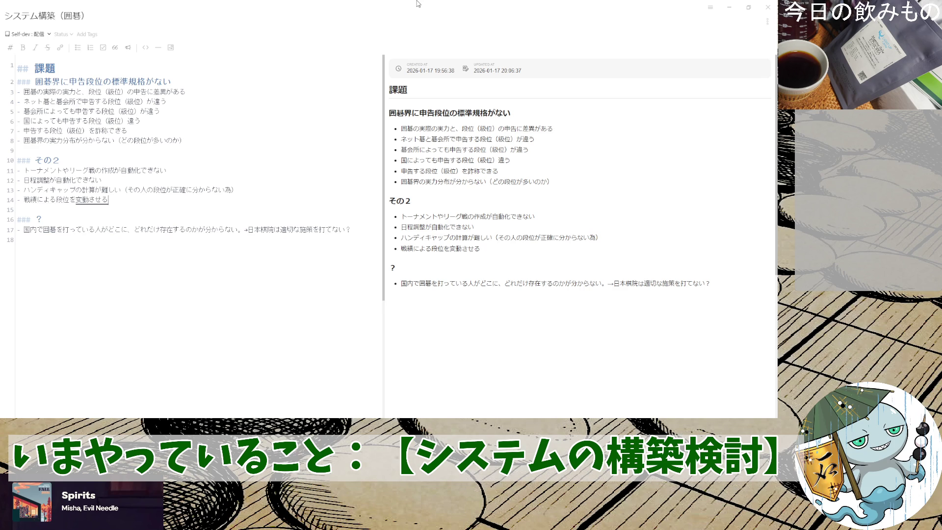
pyautogui.write('ほうほうが')
pyautogui.press('space')
pyautogui.write('ない')
pyautogui.write('\u3000（')
pyautogui.write('かく')
# - Append （各コミュニティで勝手にルールがあるだけ）, rewording 決めている, and start a new bullet
pyautogui.press('space')
pyautogui.write('こみゅにてぃで')
pyautogui.press('space')
pyautogui.write('かってに')
pyautogui.press('space')
pyautogui.write('きめている')
pyautogui.press('space')
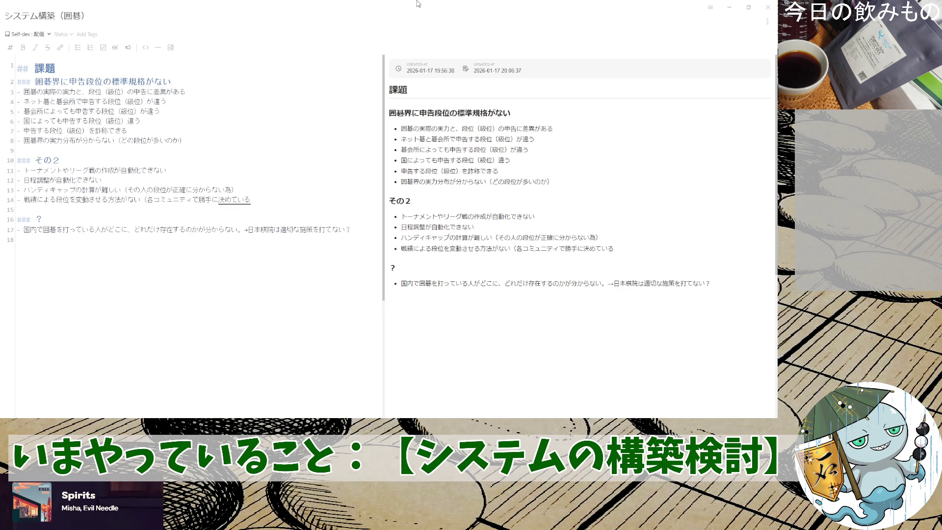
pyautogui.press('BackSpace')
pyautogui.press('BackSpace')
pyautogui.press('BackSpace')
pyautogui.press('BackSpace')
pyautogui.press('BackSpace')
pyautogui.write('るーる')
pyautogui.press('space')
pyautogui.write('があるだけ）')
pyautogui.press('Return')
pyautogui.press('Return')
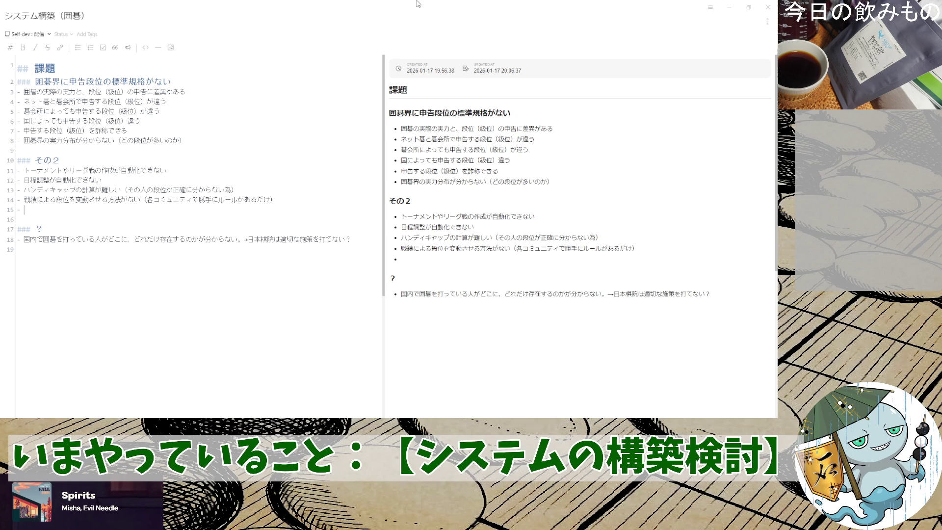
# - Clear the empty marker and begin the heading as （暫定：身近に感じている
pyautogui.press('BackSpace')
pyautogui.press('BackSpace')
pyautogui.press('Up')
pyautogui.write('（')
pyautogui.write('ざん')
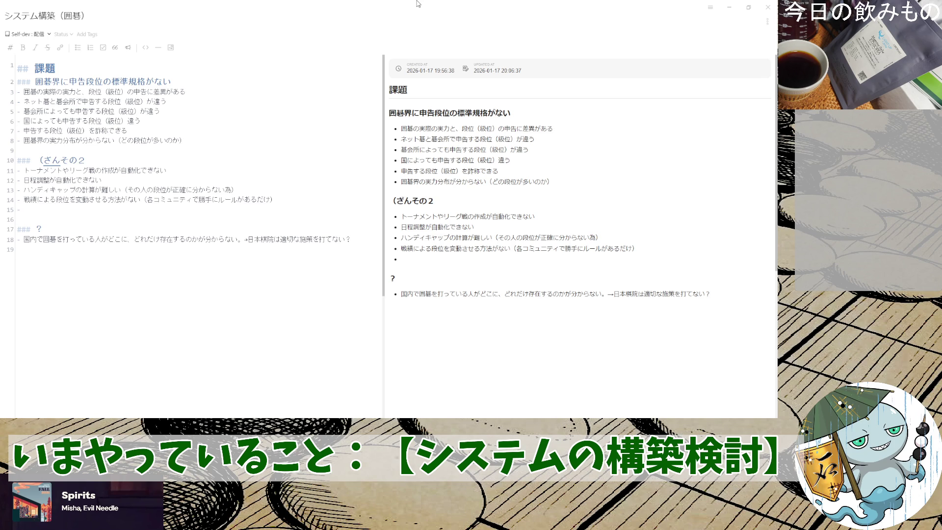
pyautogui.write('てい')
pyautogui.press('space')
pyautogui.write('：')
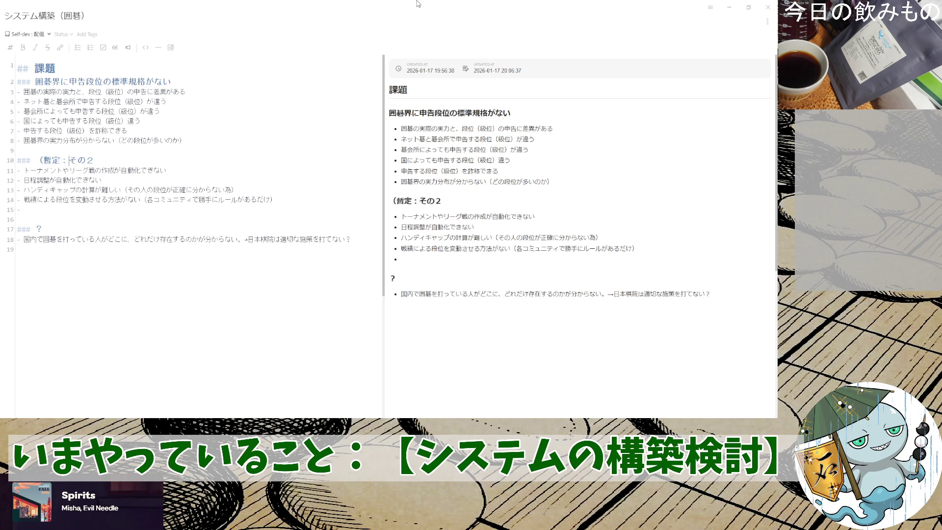
pyautogui.write('み')
pyautogui.write('ぢかな')
pyautogui.press('space')
pyautogui.press('Return')
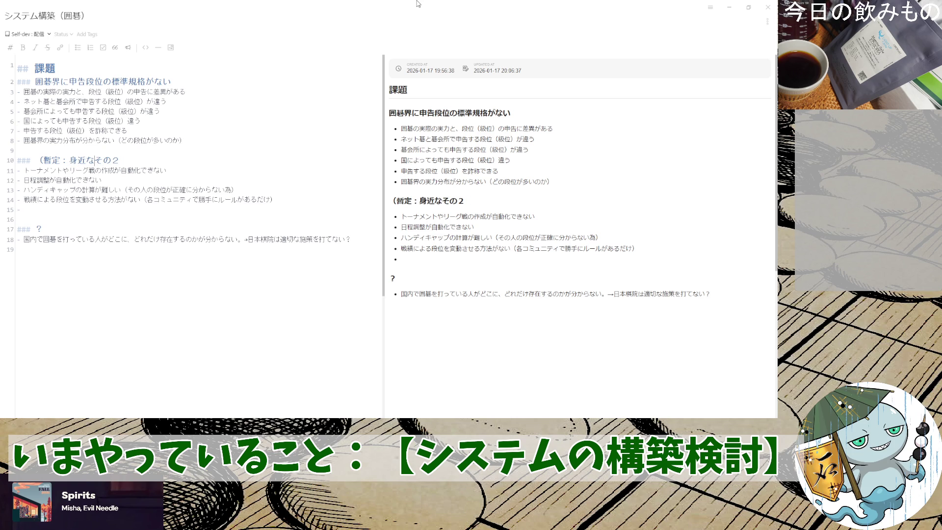
pyautogui.press('BackSpace')
pyautogui.write('に')
pyautogui.write('かんじている')
pyautogui.press('space')
pyautogui.write('いご')
# - Complete the heading with 囲碁界隈の問題） and remove the old その２ text
pyautogui.press('space')
pyautogui.write('かいわい')
pyautogui.press('space')
pyautogui.write('のもんだ')
pyautogui.press('BackSpace')
pyautogui.press('BackSpace')
pyautogui.press('BackSpace')
pyautogui.write('もんだい')
pyautogui.press('space')
pyautogui.press('Return')
pyautogui.press('Delete')
pyautogui.press('Delete')
pyautogui.press('Delete')
pyautogui.write('）')
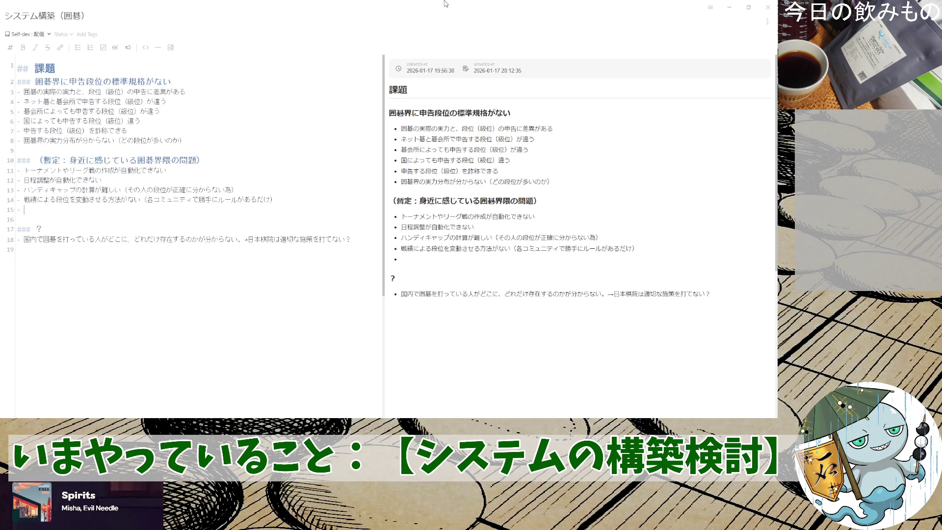
pyautogui.write('こみゅ')
pyautogui.write('にてぃの')
# - Add the bullet コミュニティの活動が見えない and start a new bullet
pyautogui.press('space')
pyautogui.press('Return')
pyautogui.write('かつどうが')
pyautogui.press('space')
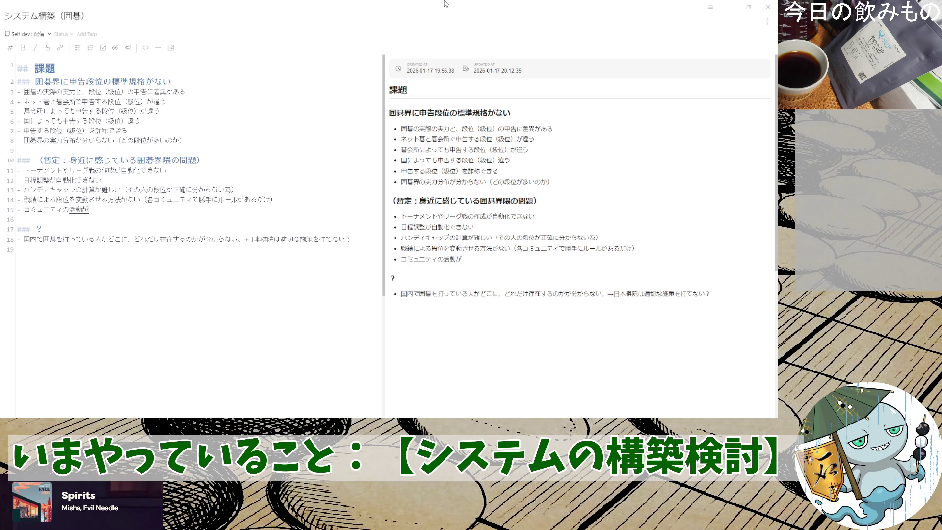
pyautogui.press('Return')
pyautogui.write('みえない')
pyautogui.press('space')
pyautogui.press('Return')
pyautogui.write('（')
pyautogui.press('BackSpace')
pyautogui.press('Return')
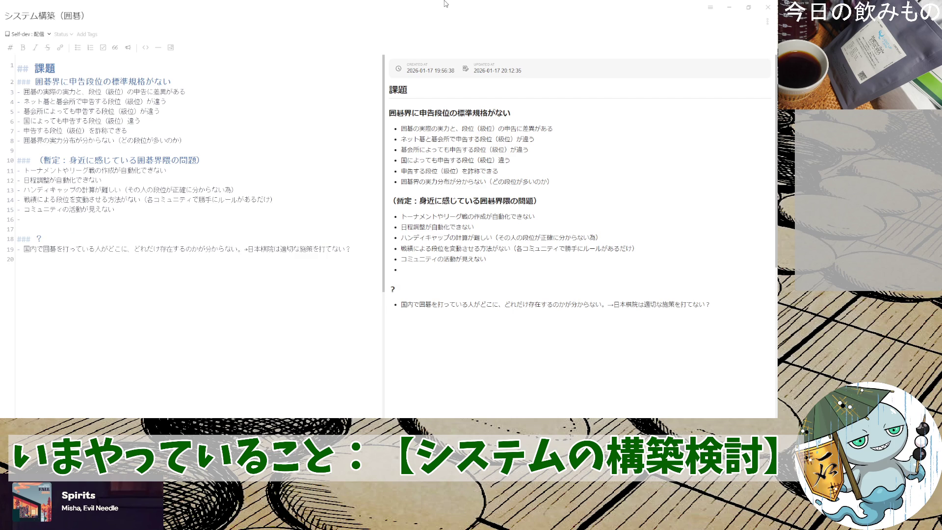
pyautogui.write('SNM')
pyautogui.write('をつかえる')
# - Add the bullet SNSを使える囲碁人口が少ない and start another bullet
pyautogui.press('space')
pyautogui.press('Return')
pyautogui.write('囲碁')
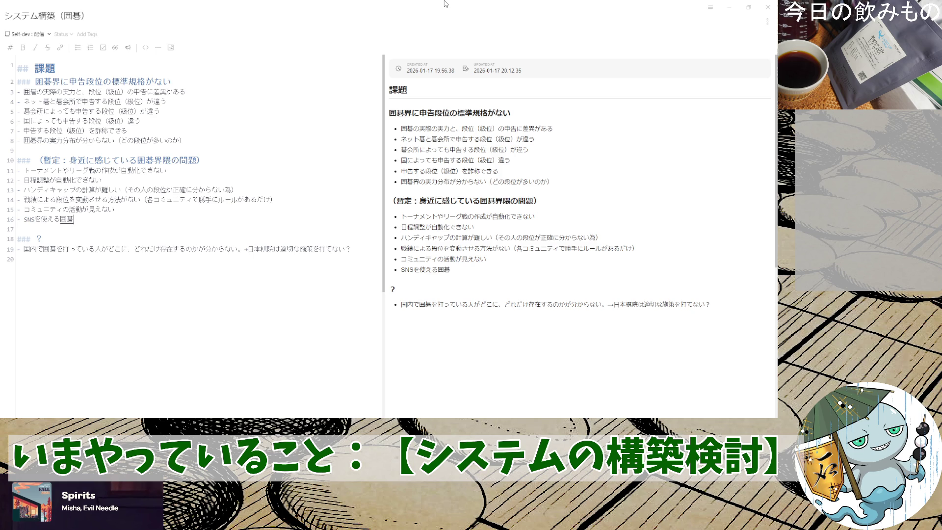
pyautogui.write('人口がすkunai')
pyautogui.press('space')
pyautogui.press('Return')
pyautogui.press('Return')
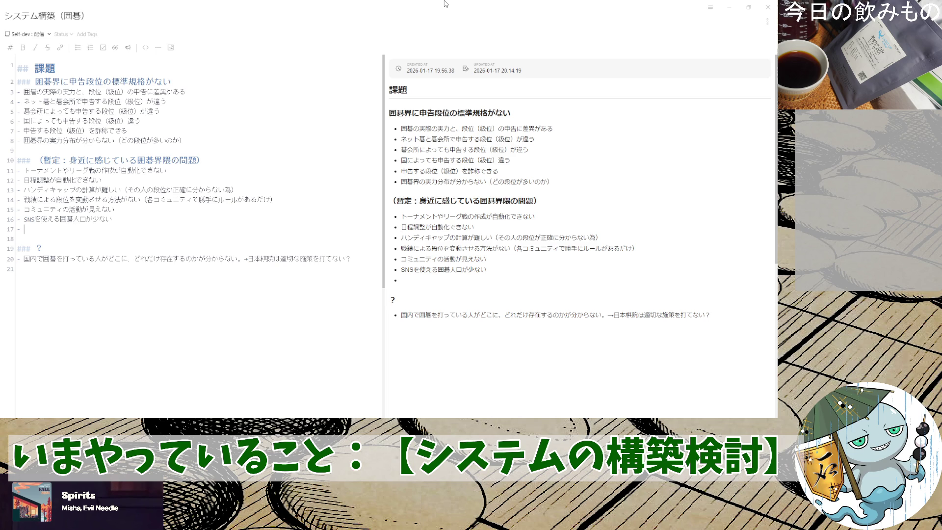
pyautogui.write('囲碁界')
# - Draft 界隈の傾向として… wording, then discard the 大人しい, 性格的に and 外に向けての attempts
pyautogui.press('BackSpace')
pyautogui.write('かいわい')
pyautogui.press('space')
pyautogui.write('のけいこうとして')
pyautogui.press('space')
pyautogui.press('Return')
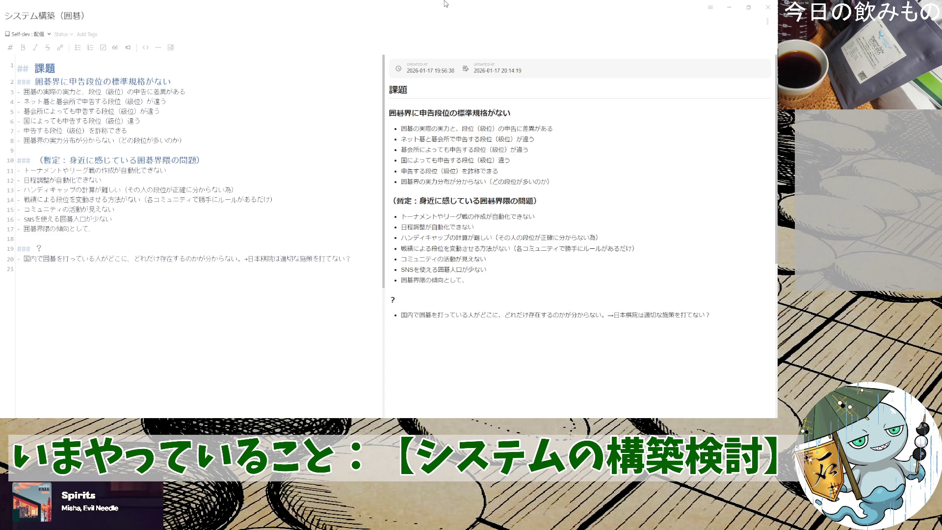
pyautogui.write('性格的に')
pyautogui.write('大人しい')
pyautogui.press('BackSpace')
pyautogui.press('BackSpace')
pyautogui.press('BackSpace')
pyautogui.press('BackSpace')
pyautogui.press('BackSpace')
pyautogui.press('BackSpace')
pyautogui.press('BackSpace')
pyautogui.write('もり')
pyautogui.press('BackSpace')
pyautogui.press('BackSpace')
pyautogui.write('界隈のそとに')
pyautogui.write('向けての')
pyautogui.press('Return')
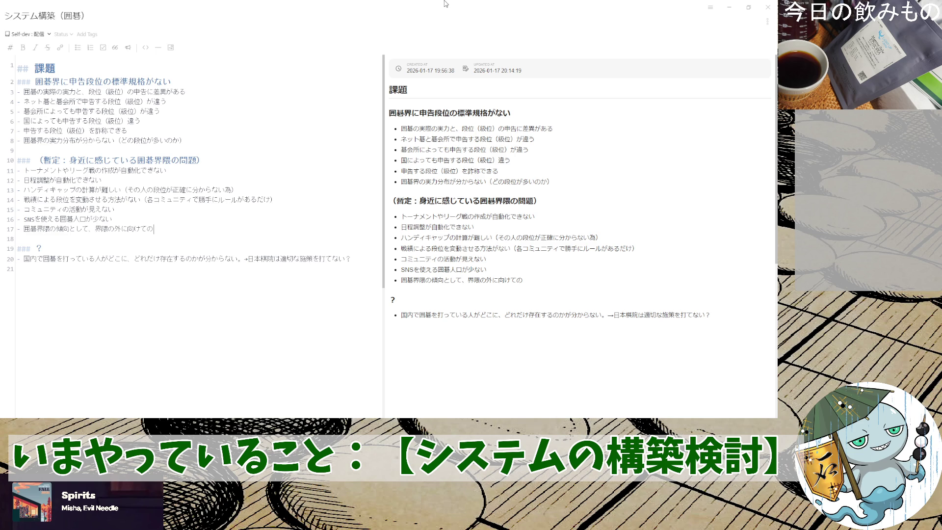
pyautogui.press('BackSpace')
pyautogui.press('BackSpace')
pyautogui.press('BackSpace')
pyautogui.press('BackSpace')
pyautogui.press('BackSpace')
pyautogui.press('BackSpace')
pyautogui.press('BackSpace')
pyautogui.press('BackSpace')
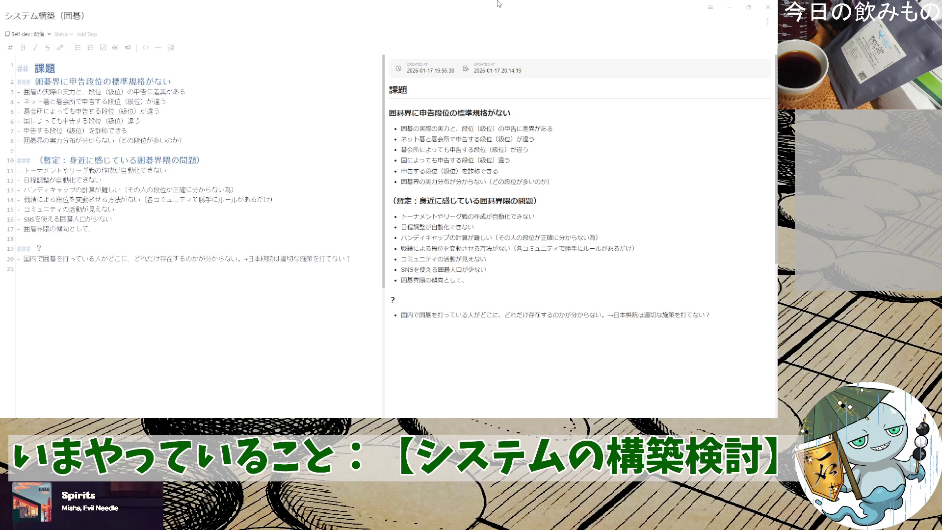
pyautogui.write('普及')
pyautogui.write('にちょっけつするような')
# - Word the bullet as 普及に直結するような活動の文化が根差していない and start a new bullet
pyautogui.press('space')
pyautogui.press('Return')
pyautogui.write('ぶんかが')
pyautogui.press('space')
pyautogui.press('Return')
pyautogui.write('ねさしていない')
pyautogui.press('space')
pyautogui.press('Return')
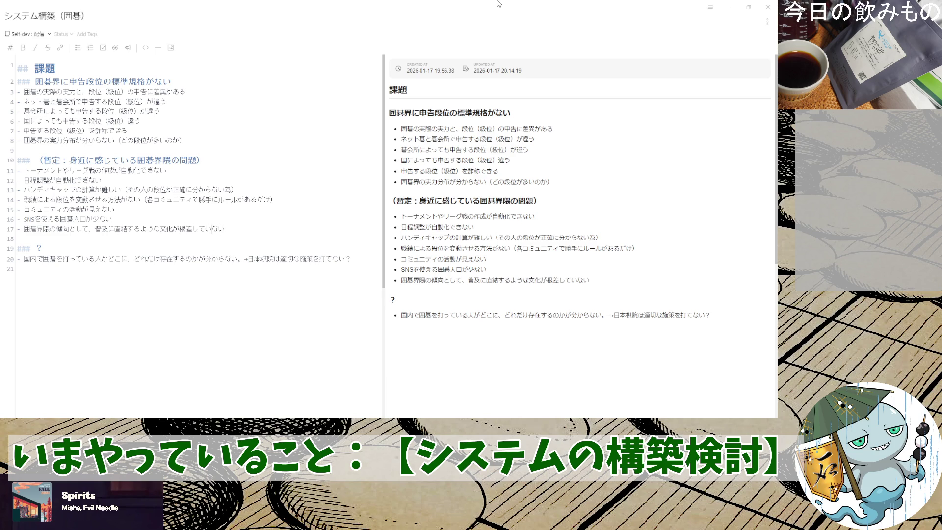
pyautogui.write('かつどうの')
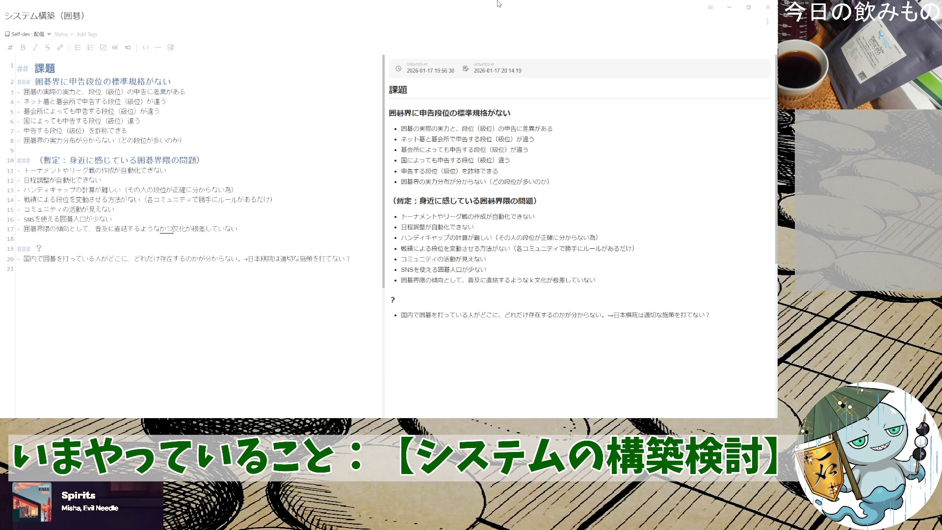
pyautogui.press('space')
pyautogui.press('Return')
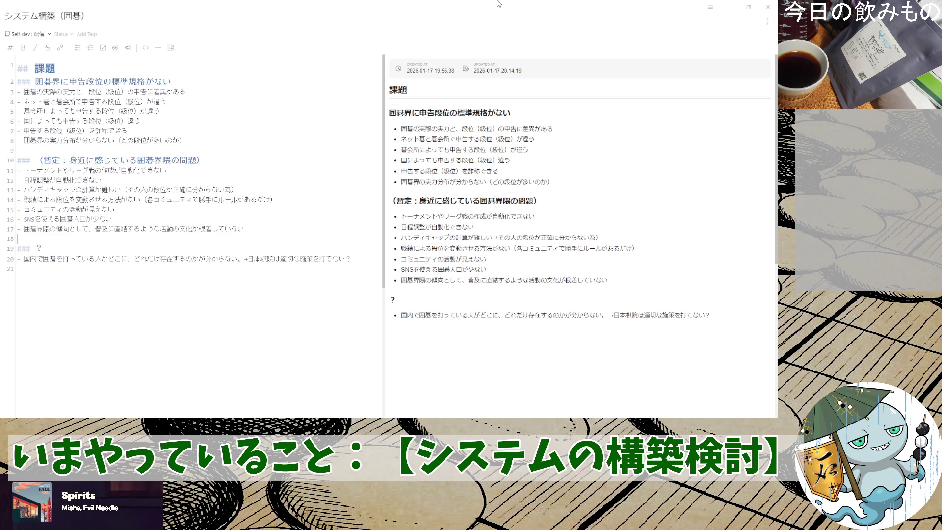
pyautogui.press('Return')
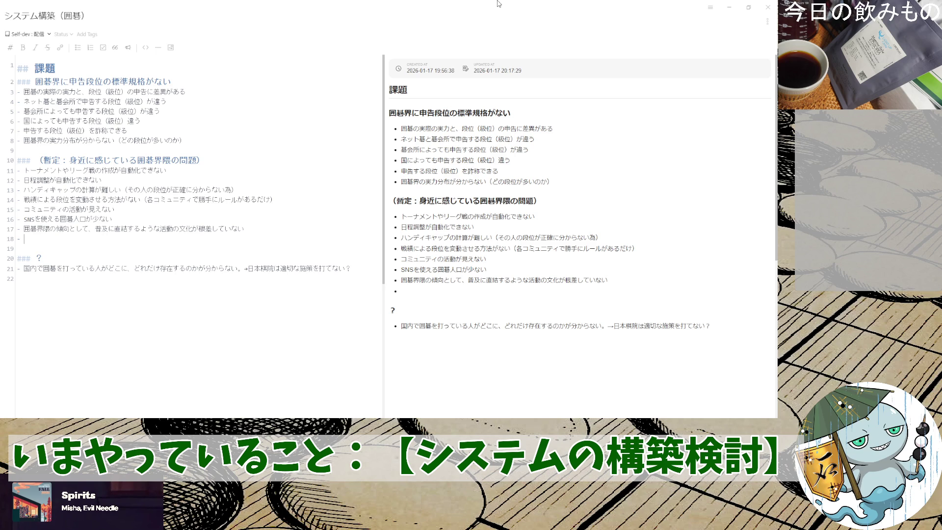
# - Remove the empty bullet and confirm the 囲碁普及について heading
pyautogui.press('BackSpace')
pyautogui.press('BackSpace')
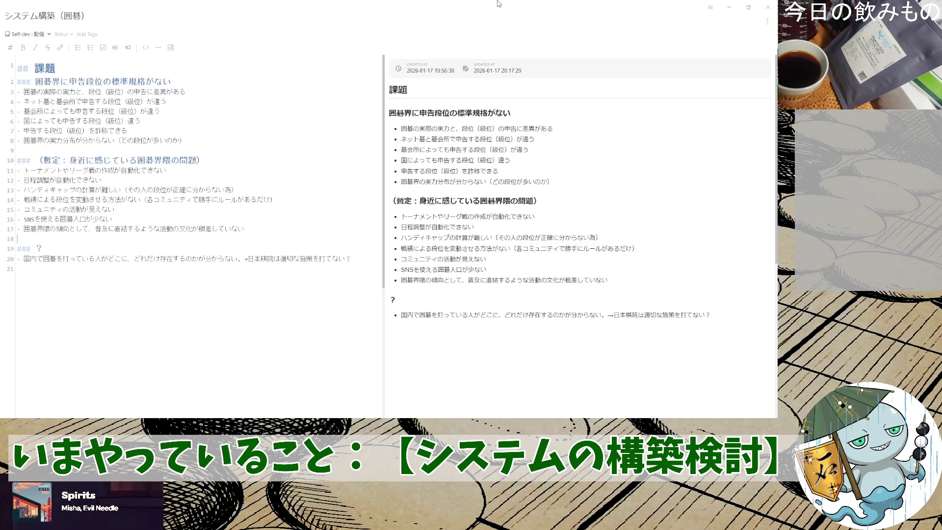
pyautogui.press('BackSpace')
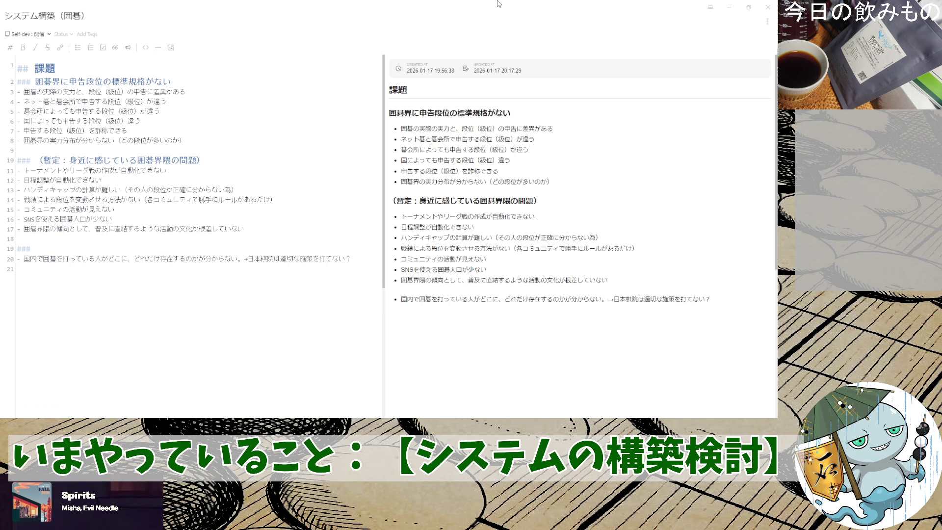
pyautogui.write('普及について')
pyautogui.press('Return')
pyautogui.write('囲碁')
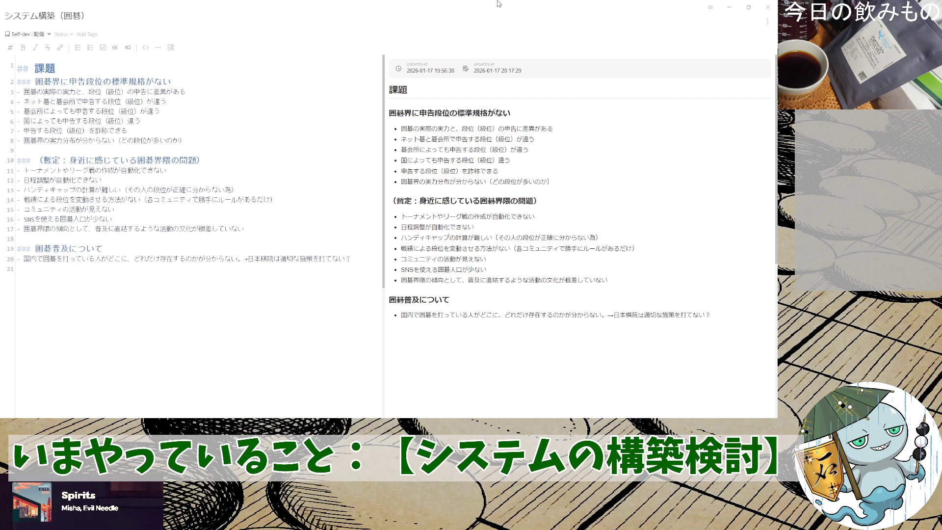
# - Move the culture, SNS and community-activity bullets under 囲碁普及について
pyautogui.hotkey('shift', 'Down')
pyautogui.hotkey('ctrl', 'x')
pyautogui.press('Down')
pyautogui.press('Down')
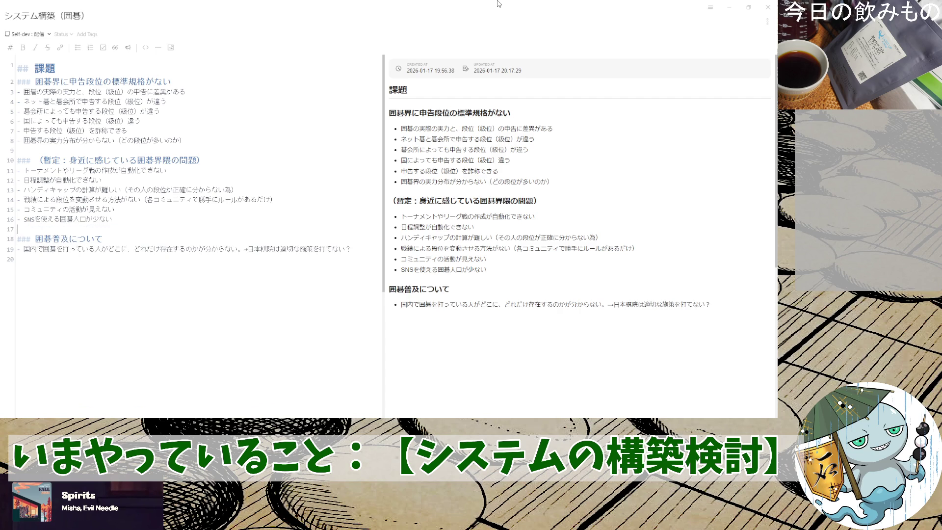
pyautogui.press('Down')
pyautogui.hotkey('ctrl', 'v')
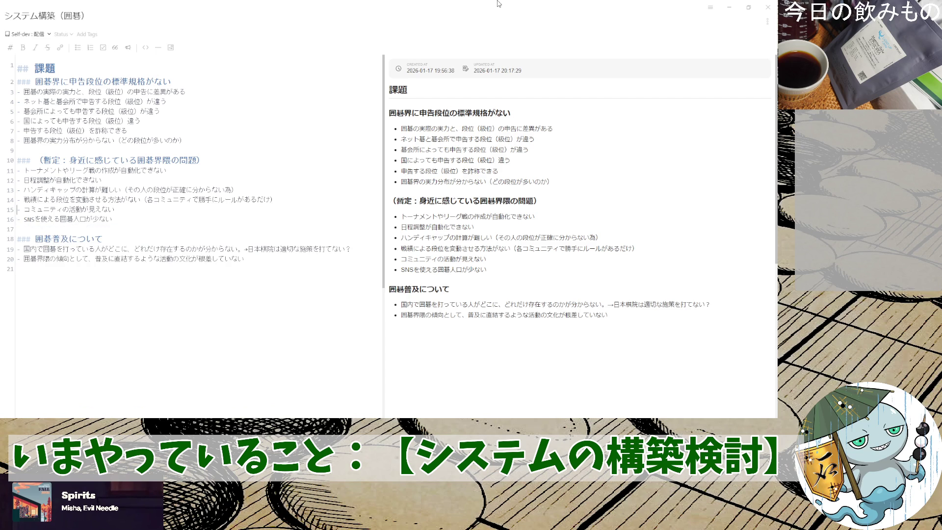
pyautogui.hotkey('shift', 'Down')
pyautogui.hotkey('ctrl', 'x')
pyautogui.press('Down')
pyautogui.press('Down')
pyautogui.hotkey('ctrl', 'v')
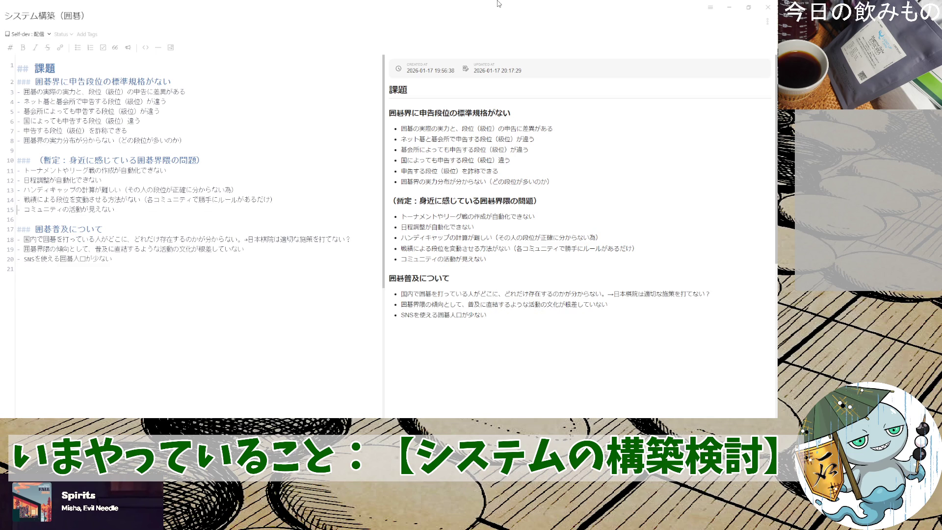
pyautogui.hotkey('shift', 'Down')
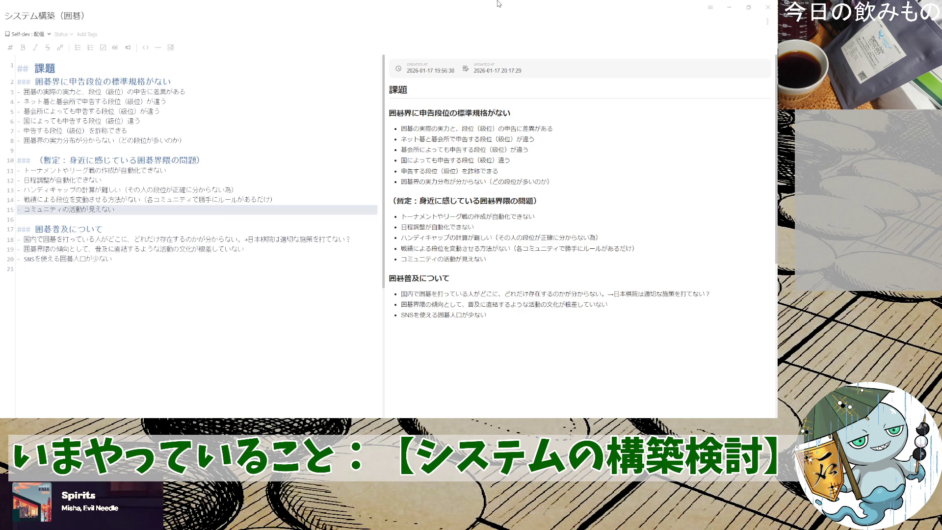
pyautogui.hotkey('ctrl', 'x')
pyautogui.press('Down')
pyautogui.press('Down')
pyautogui.press('Down')
pyautogui.hotkey('ctrl', 'v')
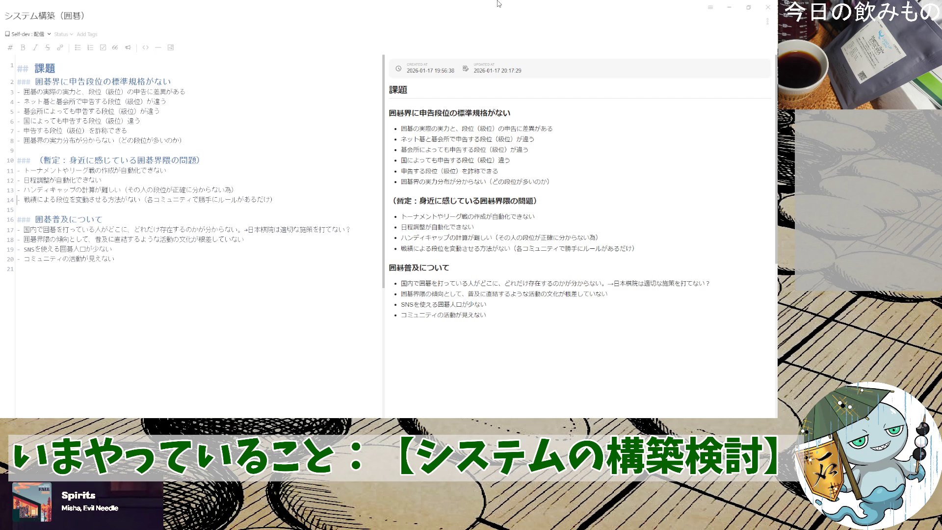
# - Move the ranking-change bullet up under the first issue heading
pyautogui.hotkey('shift', 'Down')
pyautogui.hotkey('ctrl', 'x')
pyautogui.press('Up')
pyautogui.press('Up')
pyautogui.press('Up')
pyautogui.press('Up')
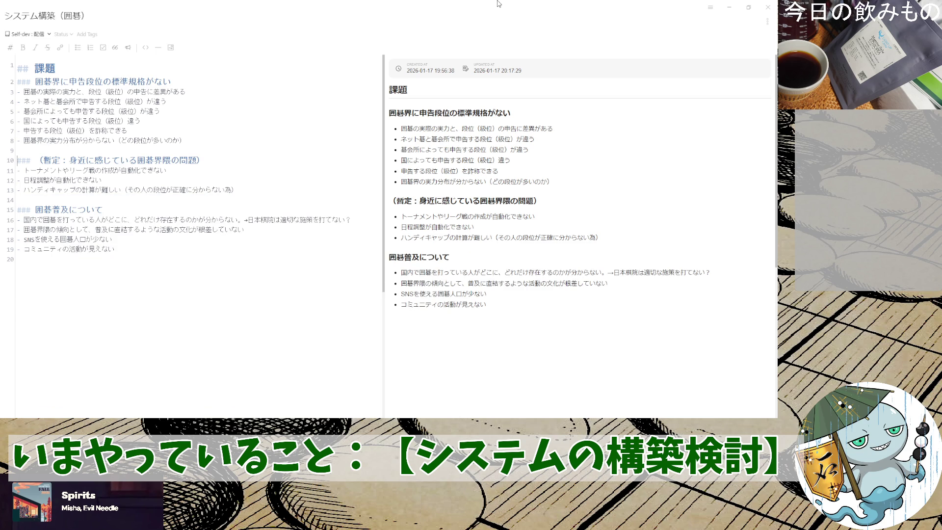
pyautogui.press('Up')
pyautogui.hotkey('ctrl', 'v')
pyautogui.press('Down')
pyautogui.press('Down')
pyautogui.press('Down')
pyautogui.press('Down')
pyautogui.press('Down')
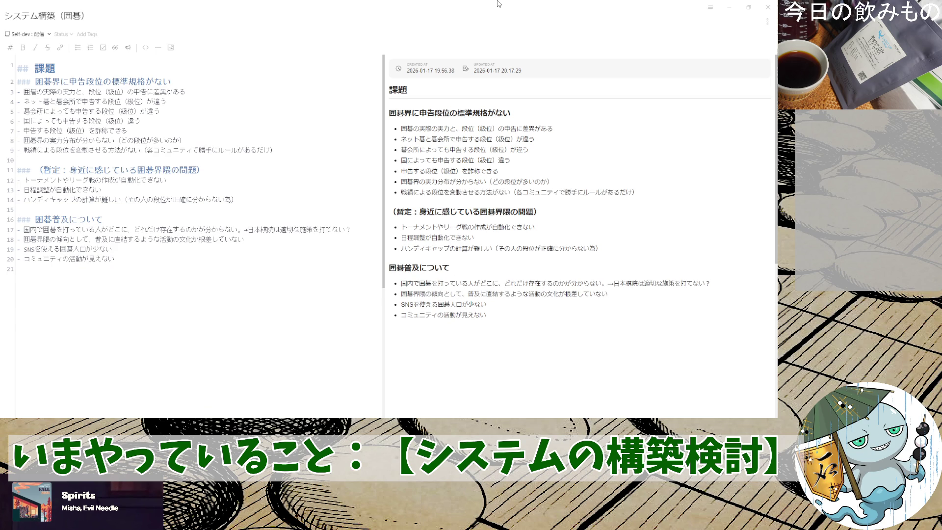
# - Move the handicap bullet under the first issue and clear the provisional heading text
pyautogui.hotkey('shift', 'Down')
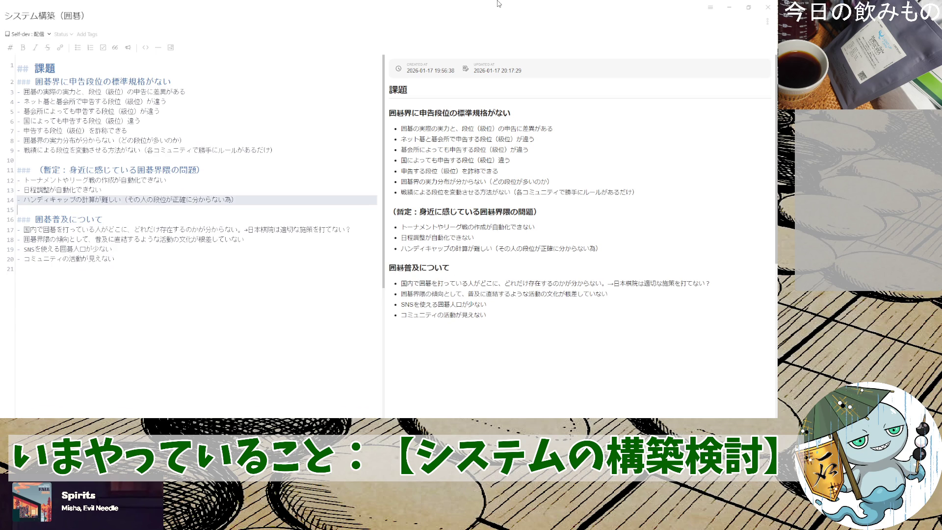
pyautogui.hotkey('ctrl', 'x')
pyautogui.press('Up')
pyautogui.press('Up')
pyautogui.press('Up')
pyautogui.hotkey('ctrl', 'v')
pyautogui.press('Down')
pyautogui.press('Down')
pyautogui.press('Down')
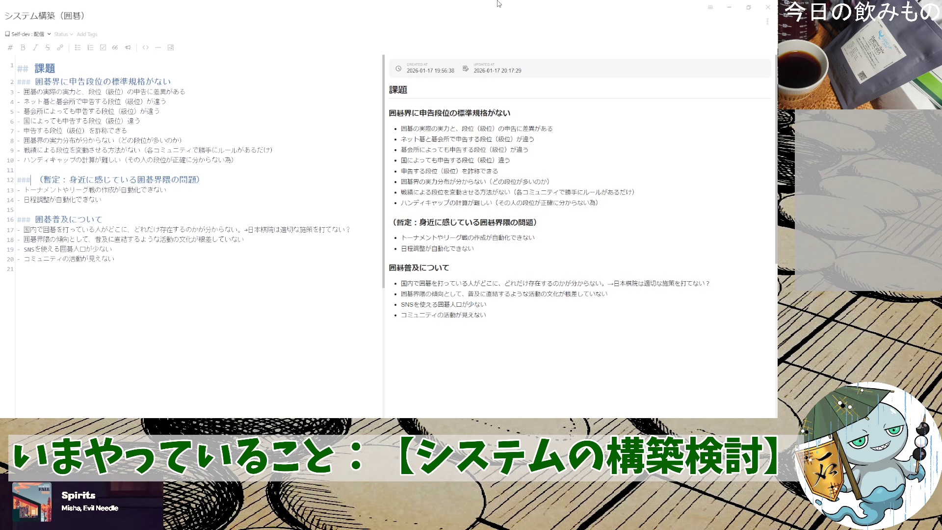
pyautogui.hotkey('shift', 'End')
pyautogui.hotkey('ctrl', 'x')
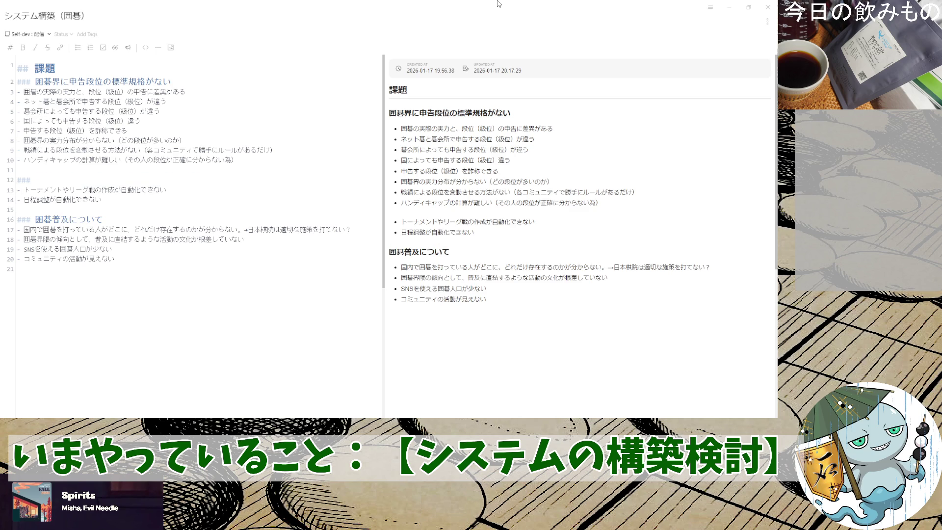
pyautogui.write(' 大会や')
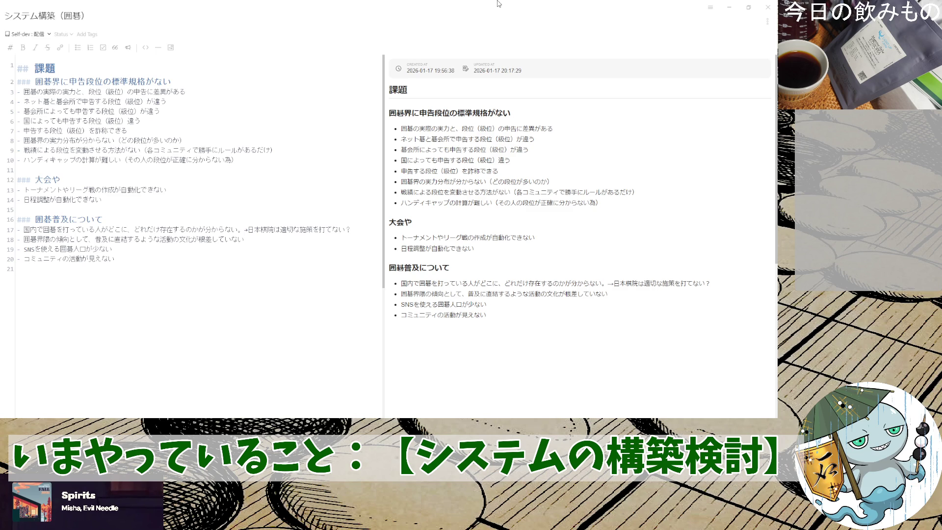
pyautogui.write('イベントが')
# - Draft the heading as 大会やイベントに, discarding the 作りづらい wording and fixing particles
pyautogui.press('Return')
pyautogui.write('tukuridurai')
pyautogui.press('space')
pyautogui.press('BackSpace')
pyautogui.press('BackSpace')
pyautogui.press('BackSpace')
pyautogui.press('BackSpace')
pyautogui.press('BackSpace')
pyautogui.press('BackSpace')
pyautogui.write('の')
pyautogui.press('BackSpace')
pyautogui.write('が')
pyautogui.press('BackSpace')
pyautogui.write('に')
pyautogui.write('muzukashisaga')
# - Finish the heading as 大会やイベントに運営側の負担が大きい
pyautogui.press('space')
pyautogui.press('Return')
pyautogui.press('BackSpace')
pyautogui.press('BackSpace')
pyautogui.press('BackSpace')
pyautogui.press('BackSpace')
pyautogui.write('unneigawa')
pyautogui.press('space')
pyautogui.write('nofutanga')
pyautogui.press('space')
pyautogui.write('ookii')
pyautogui.press('space')
pyautogui.press('Return')
# - Reword the next heading from 囲碁普及について to 囲碁の普及活動が
pyautogui.press('Down')
pyautogui.press('End')
pyautogui.press('BackSpace')
pyautogui.press('BackSpace')
pyautogui.press('BackSpace')
pyautogui.press('BackSpace')
pyautogui.press('BackSpace')
pyautogui.press('BackSpace')
pyautogui.write('nofukyuu')
pyautogui.press('space')
pyautogui.write('katsudou')
pyautogui.press('space')
pyautogui.write('ga')
pyautogui.press('Return')
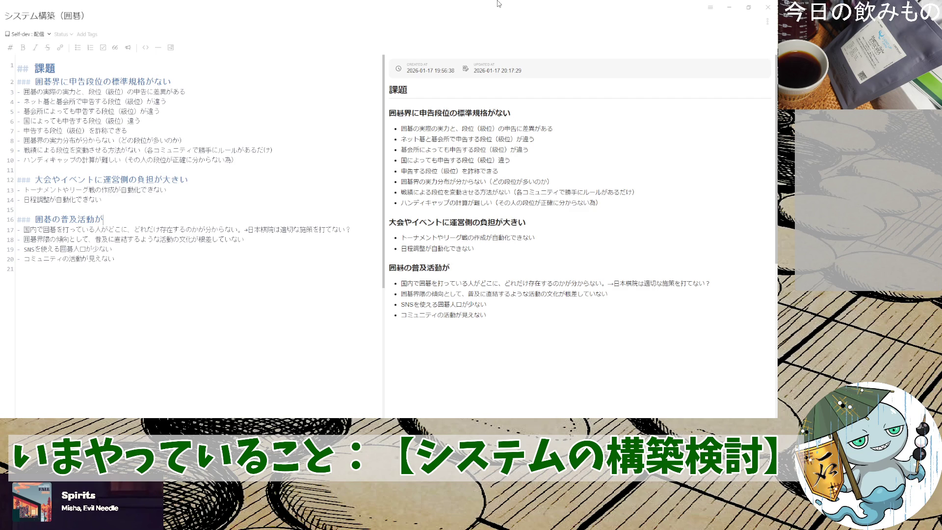
pyautogui.write('失敗している')
# - Complete the heading as 囲碁の普及活動が失敗している
pyautogui.press('Return')
pyautogui.write('##')
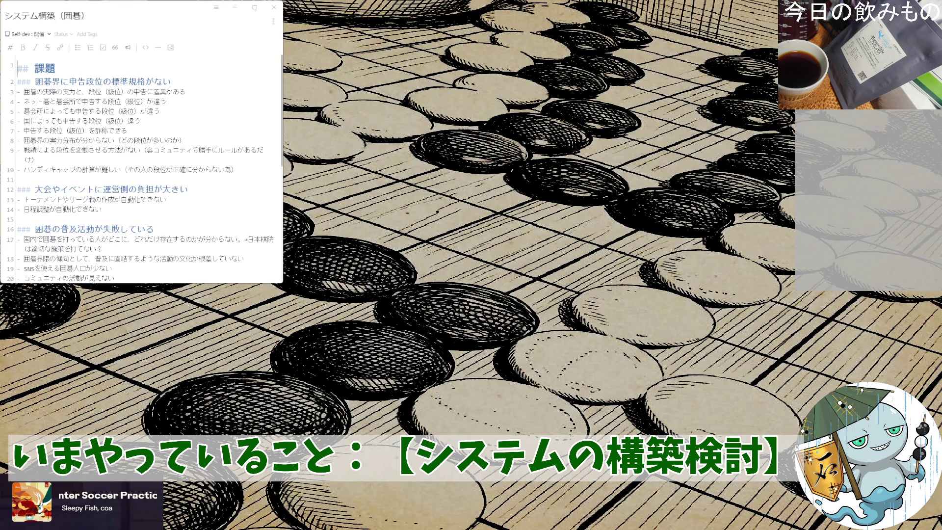
# - Maximize the Inkdrop window and show the live preview beside the editor
pyautogui.press('super+Up')
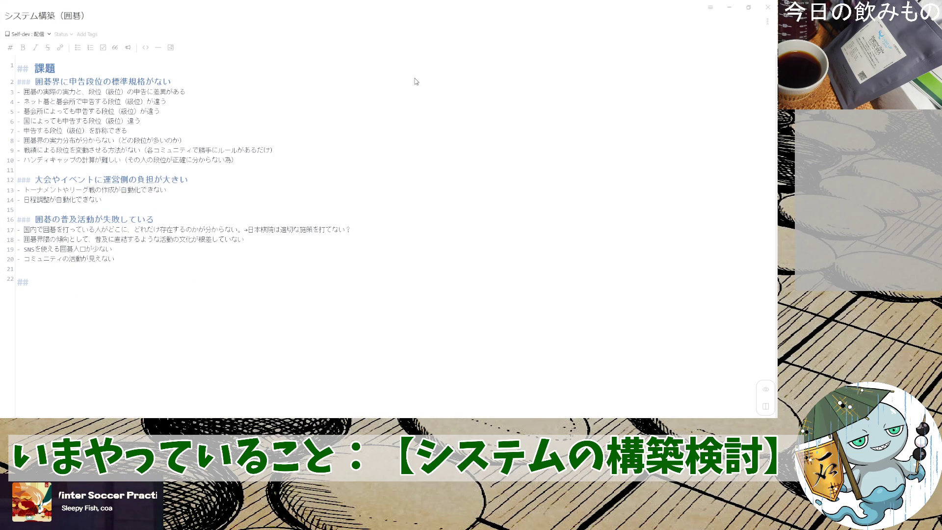
pyautogui.moveTo(765, 389)
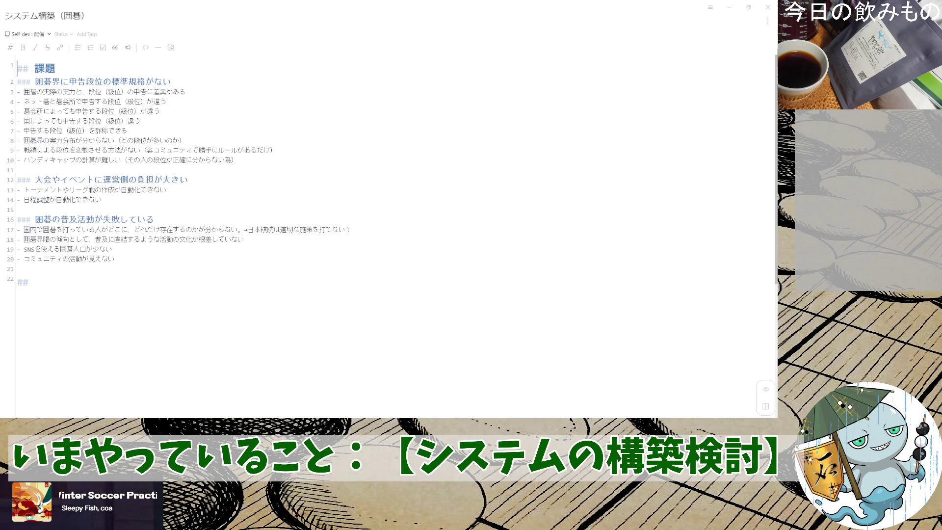
pyautogui.click(765, 405)
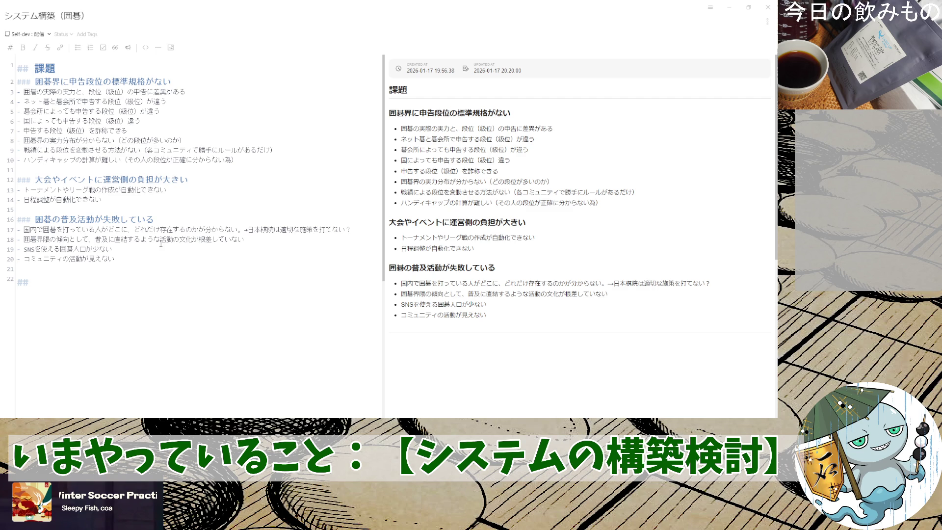
pyautogui.write('か')
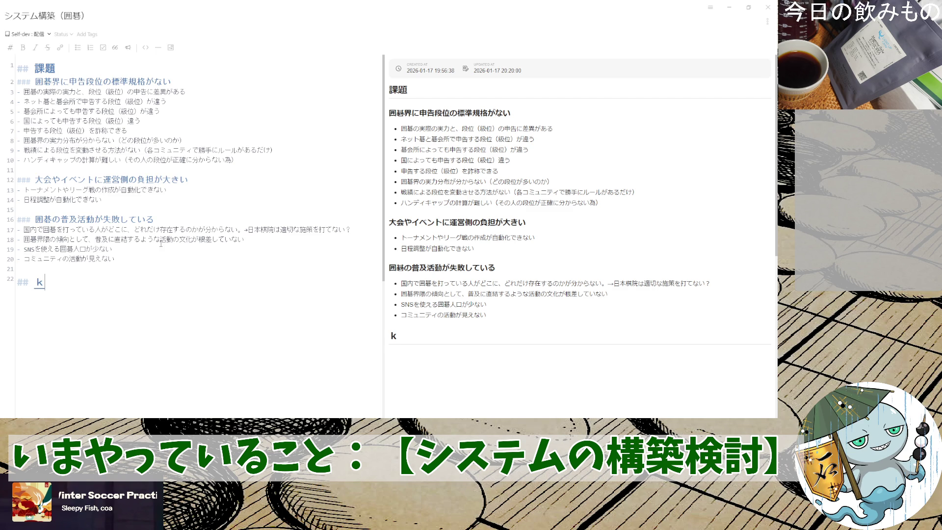
pyautogui.write('いけつ')
# - Title the new heading 解決案 and start a line below it
pyautogui.press('space')
pyautogui.press('Return')
pyautogui.write('あん')
pyautogui.press('space')
pyautogui.press('Return')
pyautogui.press('Return')
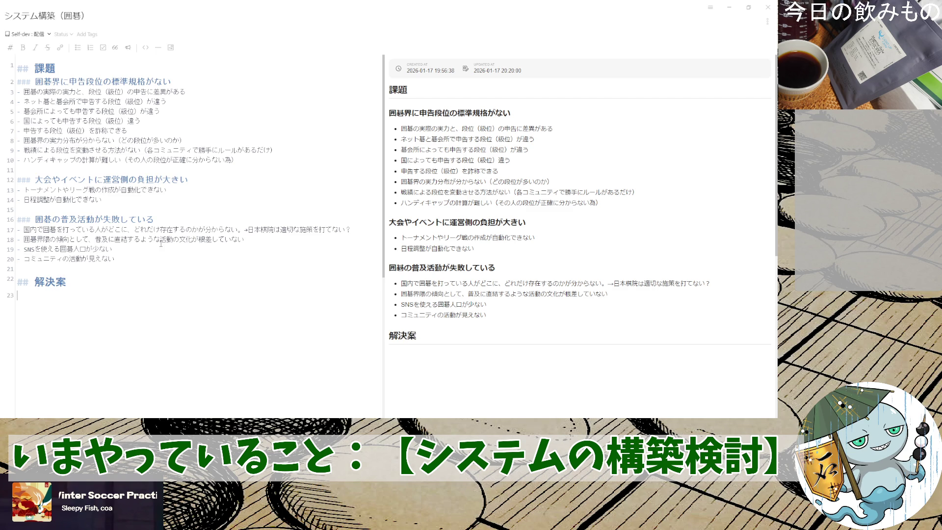
# - Try stripping the first issue's heading marker, undo it, and move back down
pyautogui.press('Up')
pyautogui.press('Down')
pyautogui.press('Delete')
pyautogui.press('Delete')
pyautogui.press('Delete')
pyautogui.press('Delete')
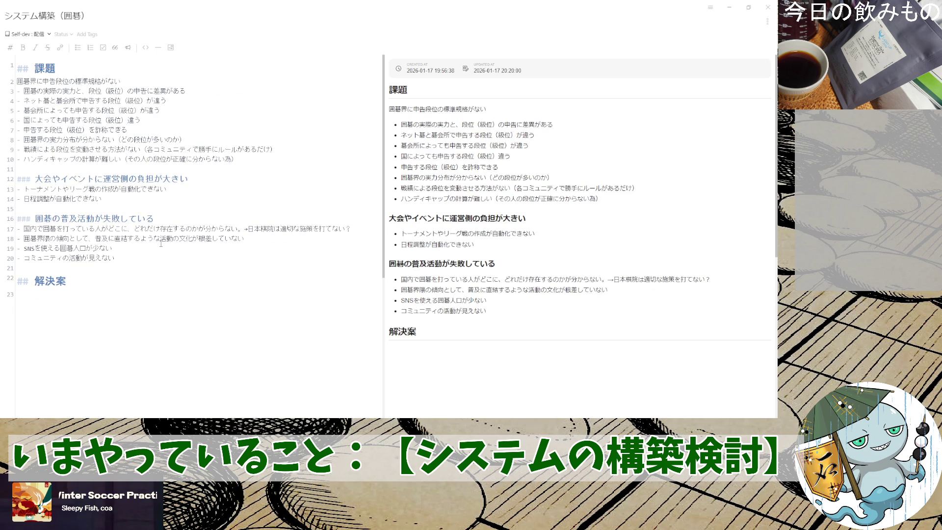
pyautogui.write('1.')
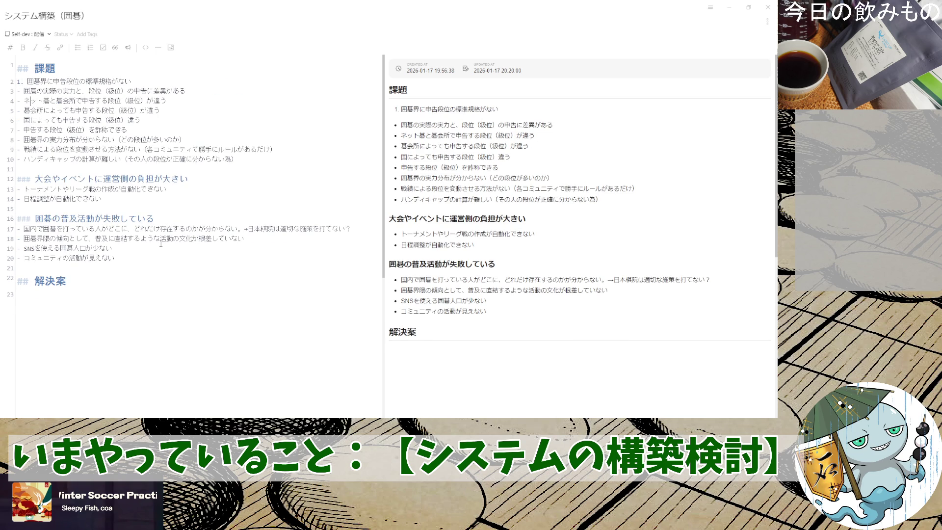
pyautogui.hotkey('ctrl', 'z')
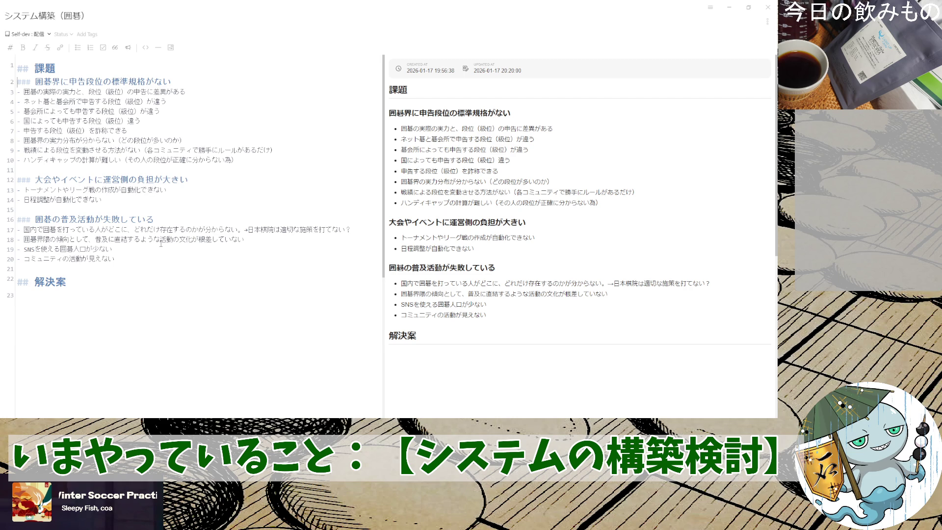
pyautogui.press('Down')
pyautogui.press('Down')
pyautogui.press('Down')
pyautogui.press('Down')
pyautogui.press('Down')
pyautogui.press('Down')
pyautogui.write('##')
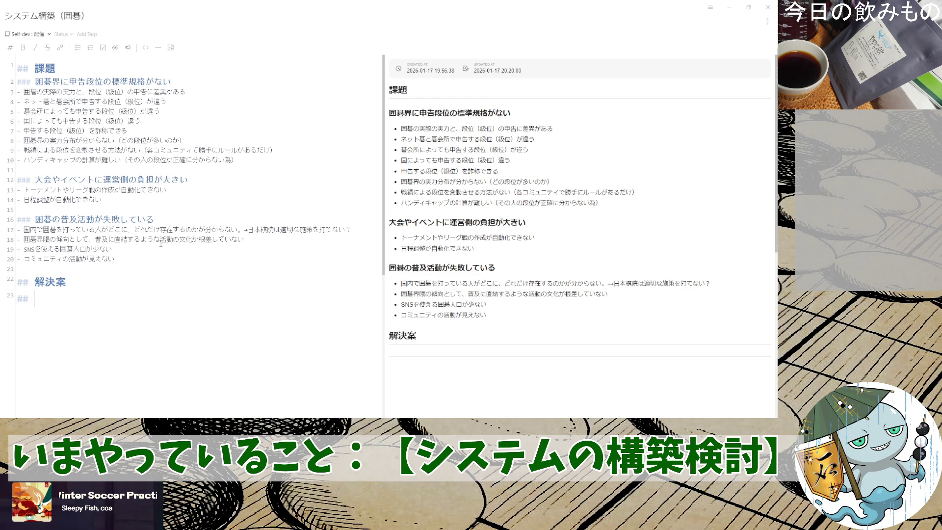
# - Start a ### marker on line 23 and clear the old 解決案 heading text
pyautogui.press('BackSpace')
pyautogui.write('#')
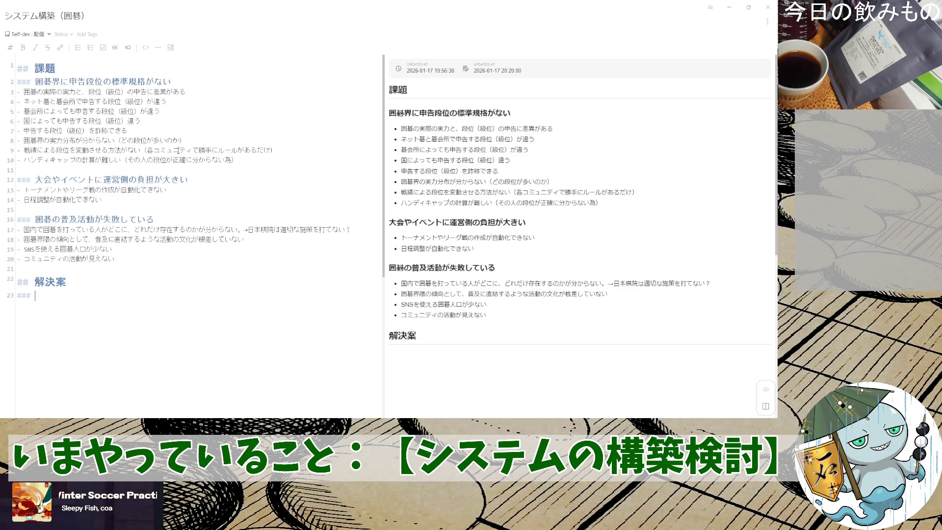
pyautogui.press('Left')
pyautogui.press('Left')
pyautogui.write('しす')
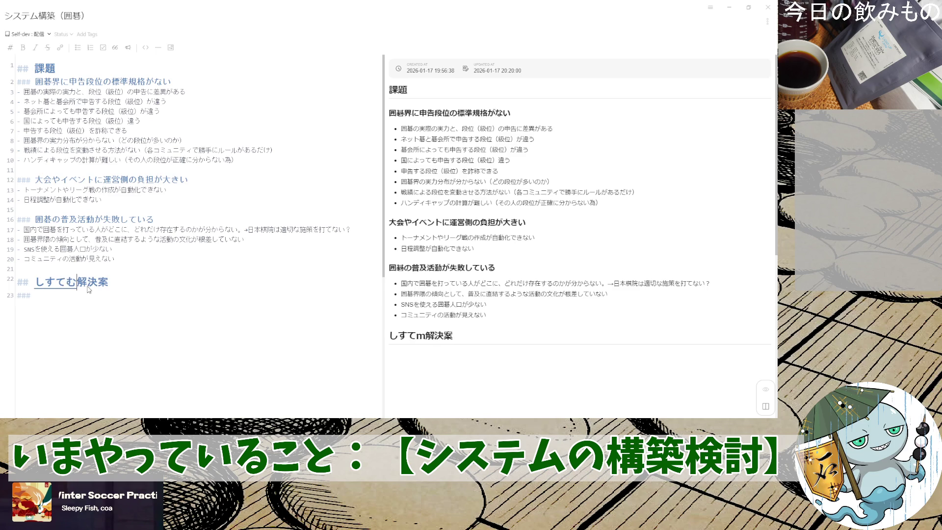
pyautogui.press('BackSpace')
pyautogui.press('BackSpace')
pyautogui.press('Delete')
pyautogui.press('Delete')
pyautogui.press('Delete')
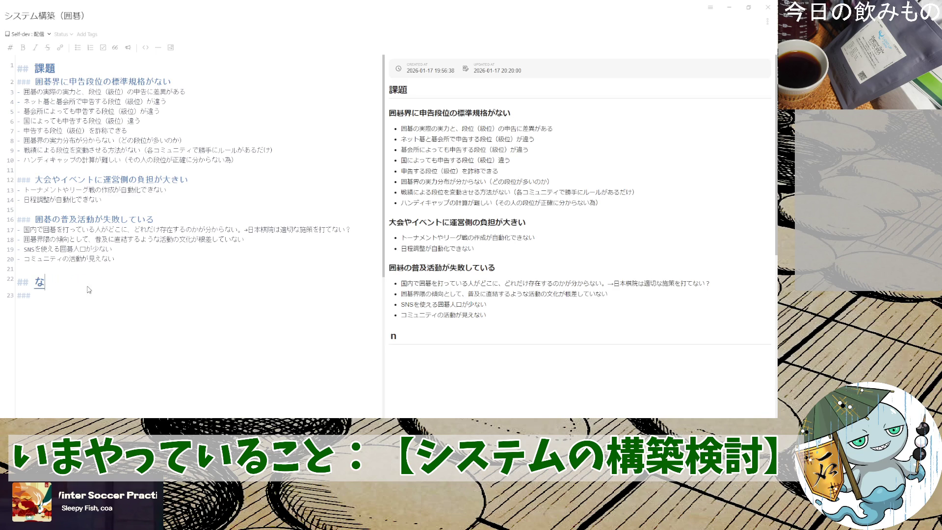
pyautogui.write('しsて')
# - Write the new heading なにをシステム化するか（解決策） with the IME
pyautogui.press('BackSpace')
pyautogui.press('BackSpace')
pyautogui.press('BackSpace')
pyautogui.write('なにを')
pyautogui.write('しすてむか')
pyautogui.press('space')
pyautogui.write('するか')
pyautogui.press('Return')
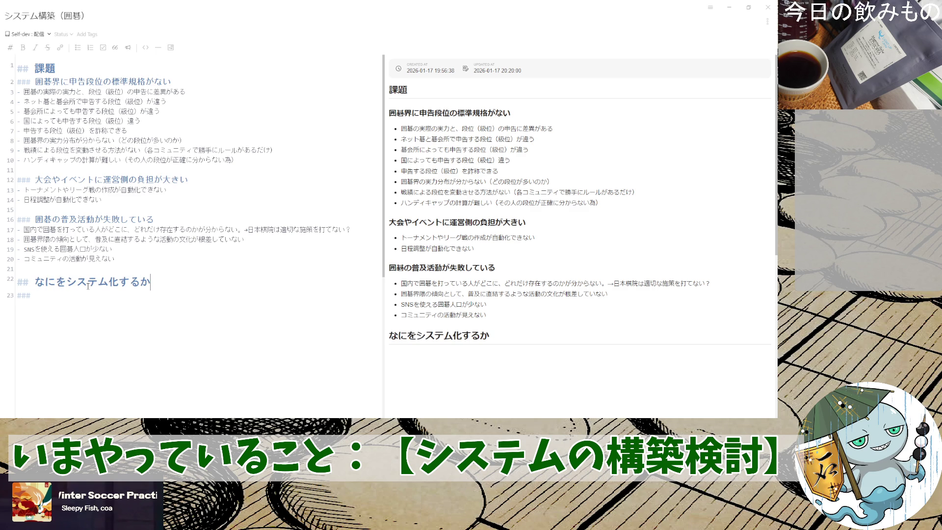
pyautogui.write('（')
pyautogui.press('Return')
pyautogui.write('かいけつさく')
pyautogui.press('space')
pyautogui.write('）')
pyautogui.press('Return')
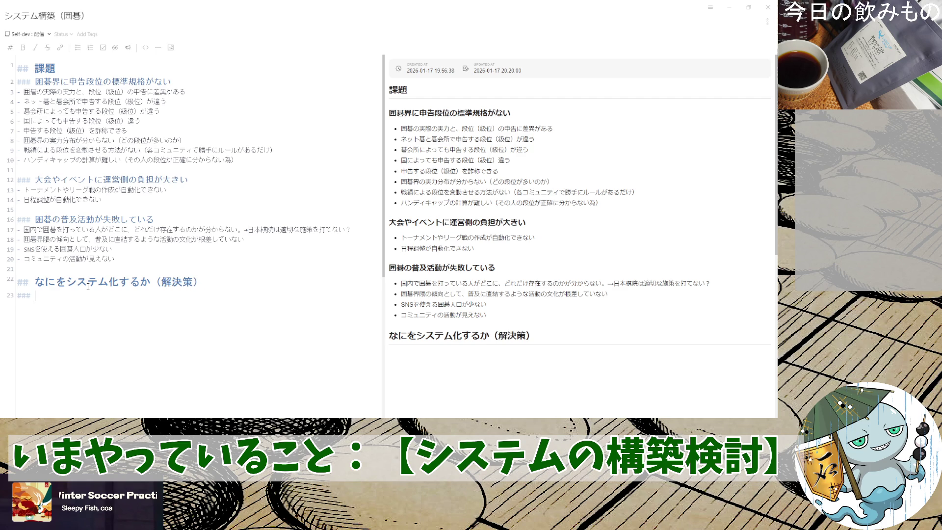
pyautogui.scroll(-5, 103, 244)
pyautogui.scroll(1, 118, 199)
pyautogui.scroll(2, 118, 200)
pyautogui.scroll(1, 118, 199)
pyautogui.scroll(1, 118, 199)
pyautogui.scroll(1, 118, 200)
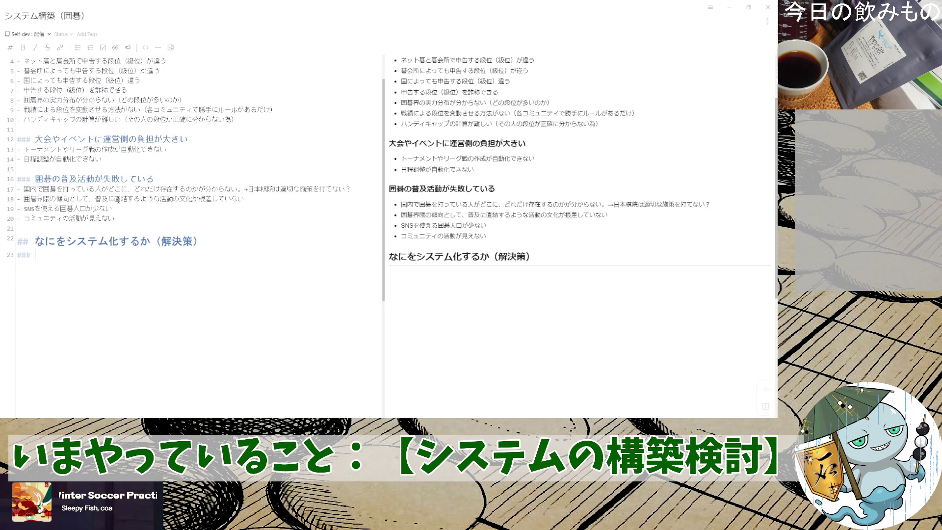
pyautogui.scroll(1, 117, 200)
pyautogui.scroll(-1, 118, 201)
pyautogui.scroll(2, 95, 169)
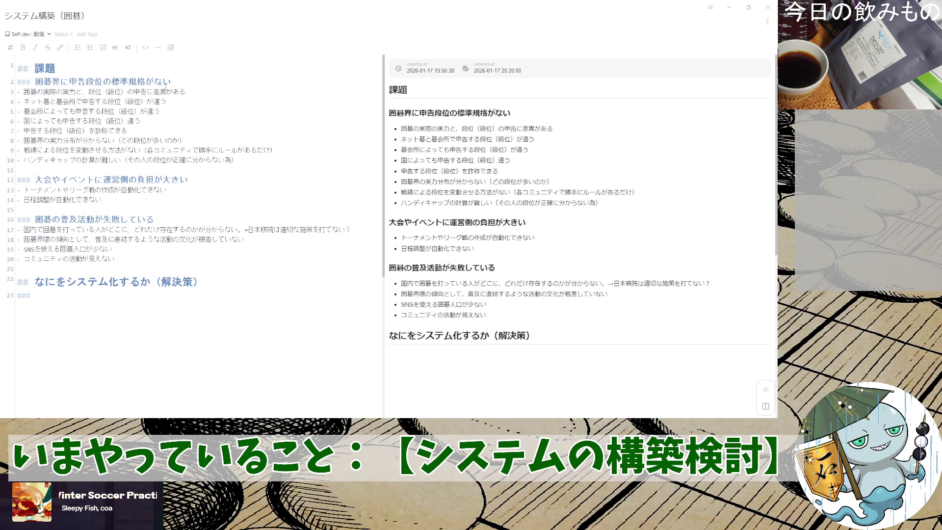
pyautogui.moveTo(172, 82); pyautogui.dragTo(3, 88)
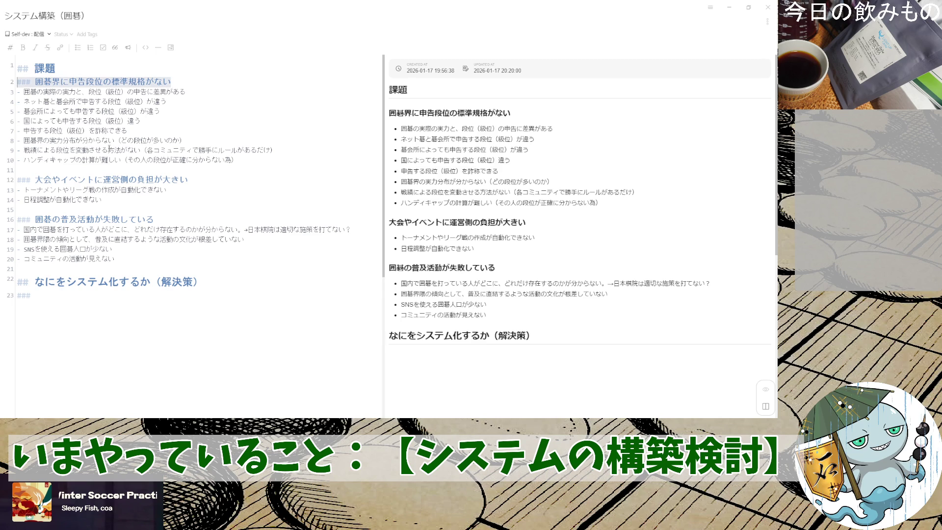
pyautogui.click(195, 83)
pyautogui.hotkey('shift', 'Home')
pyautogui.hotkey('shift', 'Left')
pyautogui.hotkey('shift', 'Left')
pyautogui.hotkey('shift', 'Left')
pyautogui.scroll(-3, 159, 252)
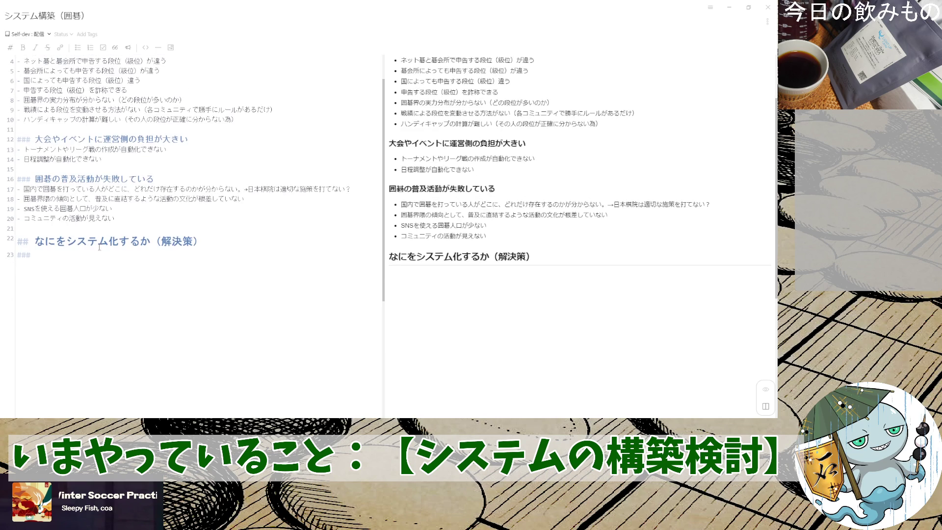
pyautogui.click(86, 218)
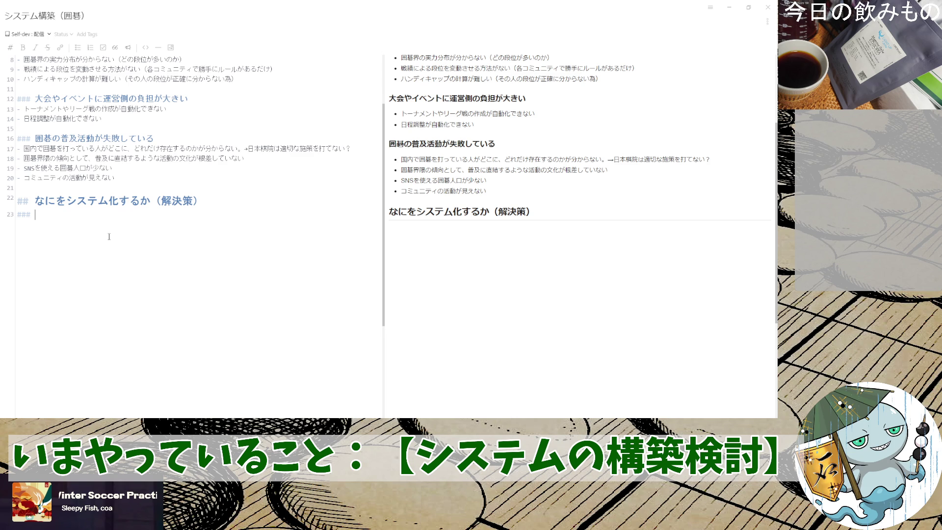
pyautogui.write('戦績を')
# - Title the subsection 対戦成績アプリケーション and begin a bullet 意義： beneath it
pyautogui.press('BackSpace')
pyautogui.write('ap')
pyautogui.press('BackSpace')
pyautogui.press('BackSpace')
pyautogui.press('BackSpace')
pyautogui.press('BackSpace')
pyautogui.write('taisenseiseki')
pyautogui.press('space')
pyautogui.press('Return')
pyautogui.write('apurike-shon')
pyautogui.press('space')
pyautogui.press('Return')
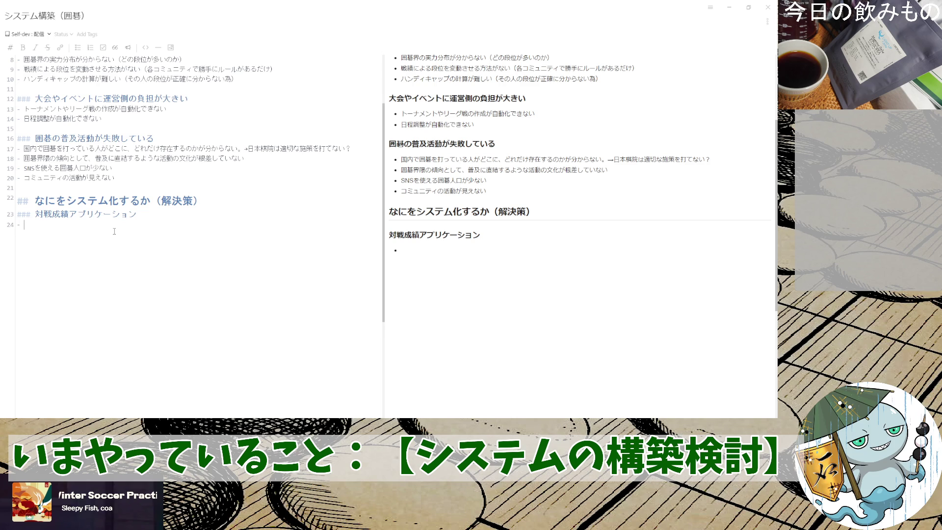
pyautogui.write('意味：')
pyautogui.press('BackSpace')
pyautogui.press('BackSpace')
pyautogui.press('BackSpace')
pyautogui.write('意義：')
# - Revise the heading to 対戦戦績収集アプリケーションの制作
pyautogui.press('Up')
pyautogui.hotkey('shift', 'Right')
pyautogui.hotkey('shift', 'Right')
pyautogui.hotkey('shift', 'Right')
pyautogui.hotkey('shift', 'Right')
pyautogui.hotkey('shift', 'Right')
pyautogui.write('戦績')
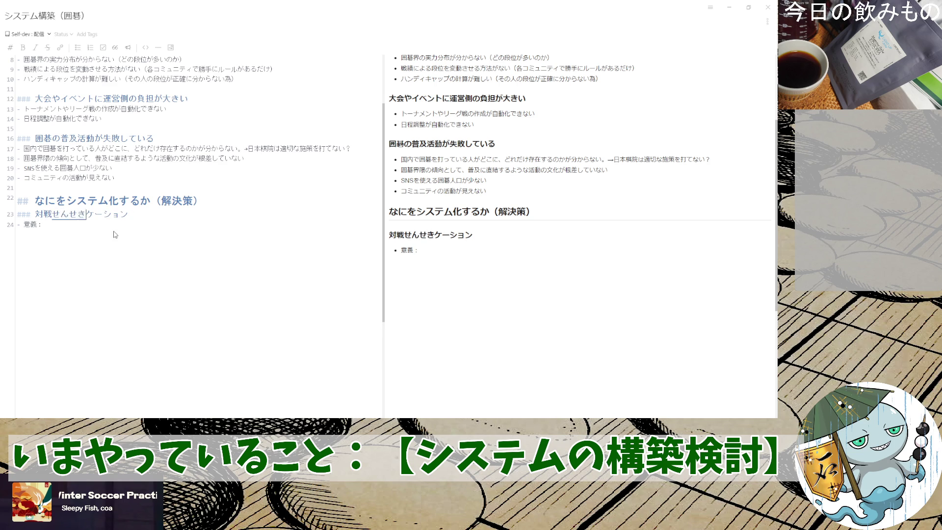
pyautogui.write('shuushuu')
pyautogui.press('space')
pyautogui.press('Return')
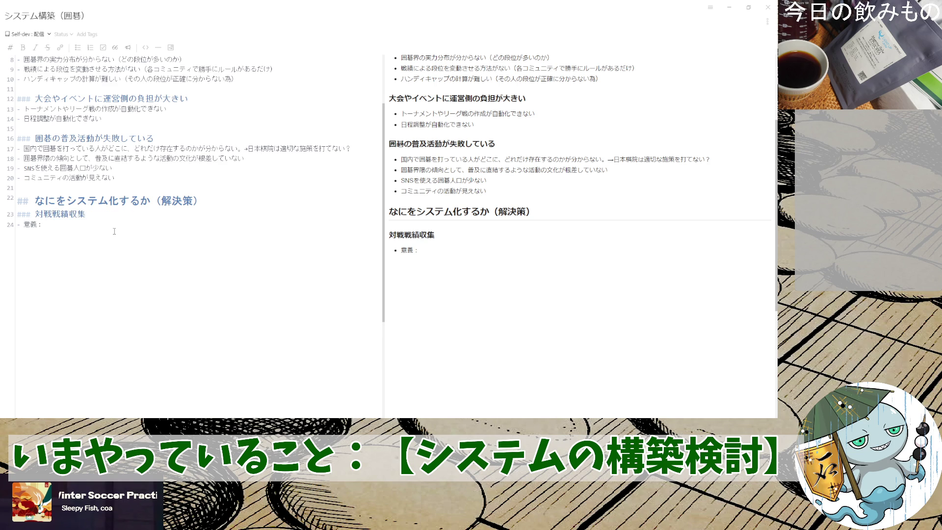
pyautogui.write('apurike-shon')
pyautogui.press('space')
pyautogui.press('Return')
pyautogui.write('noseisaku')
pyautogui.press('space')
pyautogui.press('Return')
pyautogui.press('Down')
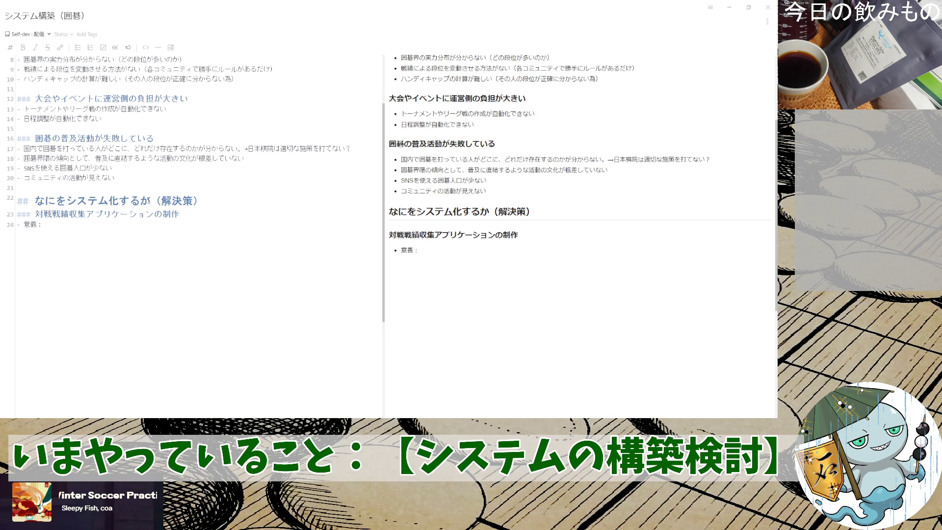
pyautogui.write('誰が')
pyautogui.write('どこで、')
# - Draft the bullet text 誰が誰と対局した…, discarding the で、どこ and 履歴 wording
pyautogui.press('BackSpace')
pyautogui.press('BackSpace')
pyautogui.press('BackSpace')
pyautogui.press('BackSpace')
pyautogui.write('誰と対局した')
pyautogui.write('かのりれき')
pyautogui.press('space')
pyautogui.write('が取れ字')
pyautogui.press('BackSpace')
pyautogui.press('BackSpace')
pyautogui.press('BackSpace')
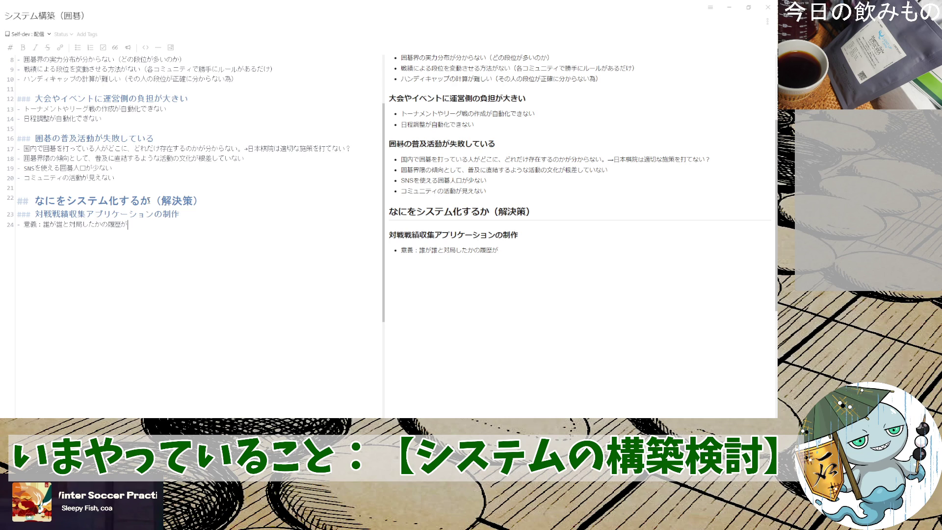
pyautogui.press('BackSpace')
pyautogui.press('BackSpace')
pyautogui.press('BackSpace')
pyautogui.press('BackSpace')
# - Make 意義 a #### heading with the bullet 誰が誰と対局したか分かる beneath it
pyautogui.press('Home')
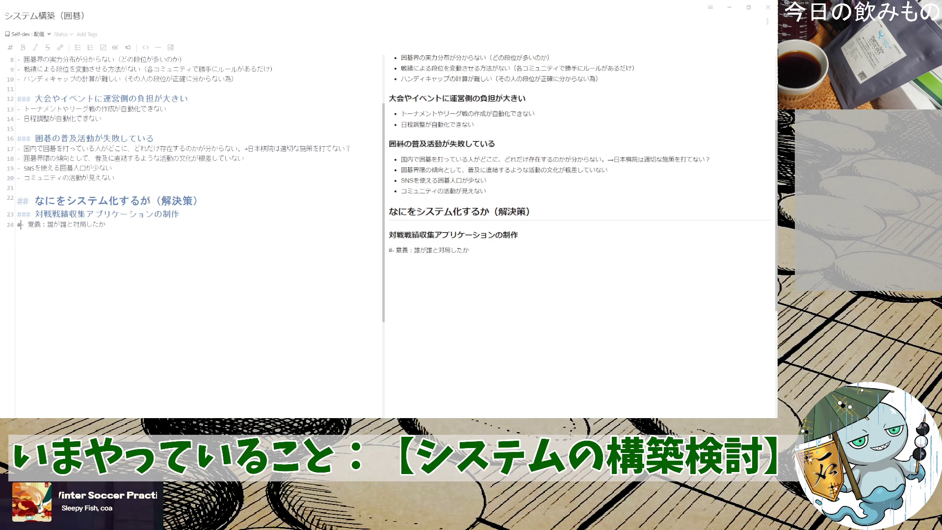
pyautogui.write('####')
pyautogui.press('Delete')
pyautogui.press('Delete')
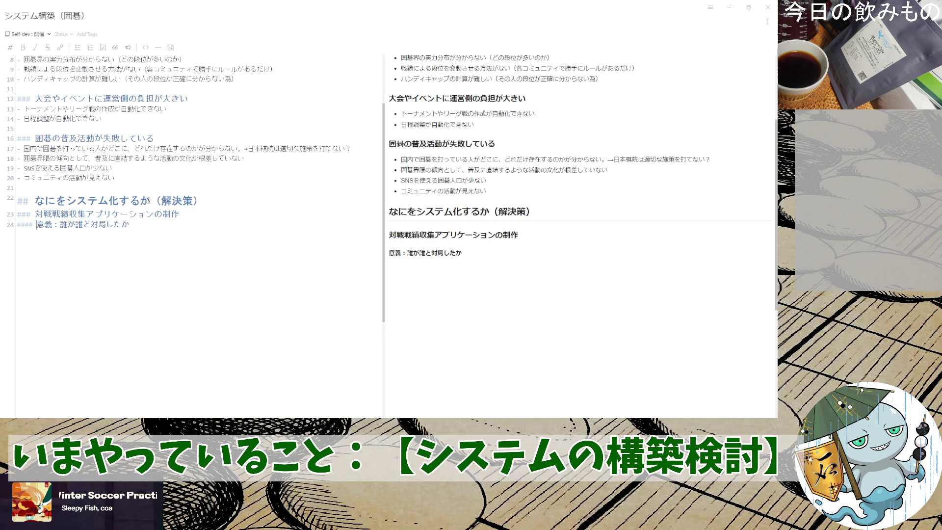
pyautogui.press('BackSpace')
pyautogui.press('Return')
pyautogui.write('-')
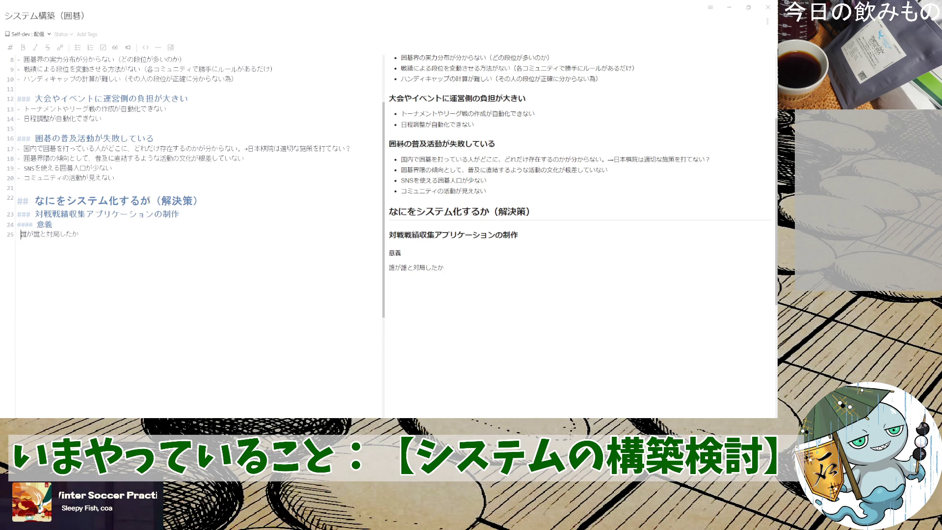
pyautogui.write(' gawakaru')
pyautogui.press('space')
pyautogui.press('Return')
pyautogui.press('Return')
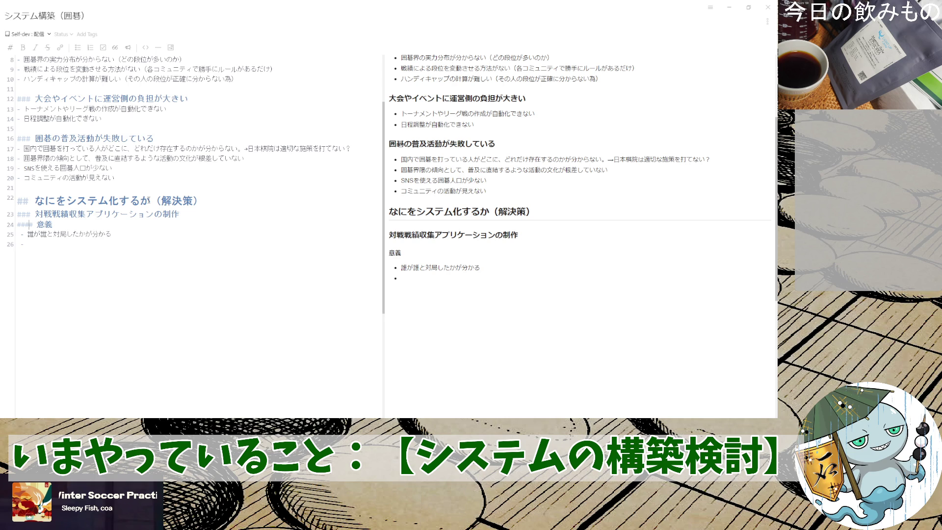
pyautogui.press('BackSpace')
pyautogui.press('BackSpace')
pyautogui.write('各ゆーざの')
# - Write the second bullet 各ユーザのアカウント情報が一つにまとまれば、
pyautogui.press('space')
pyautogui.press('Return')
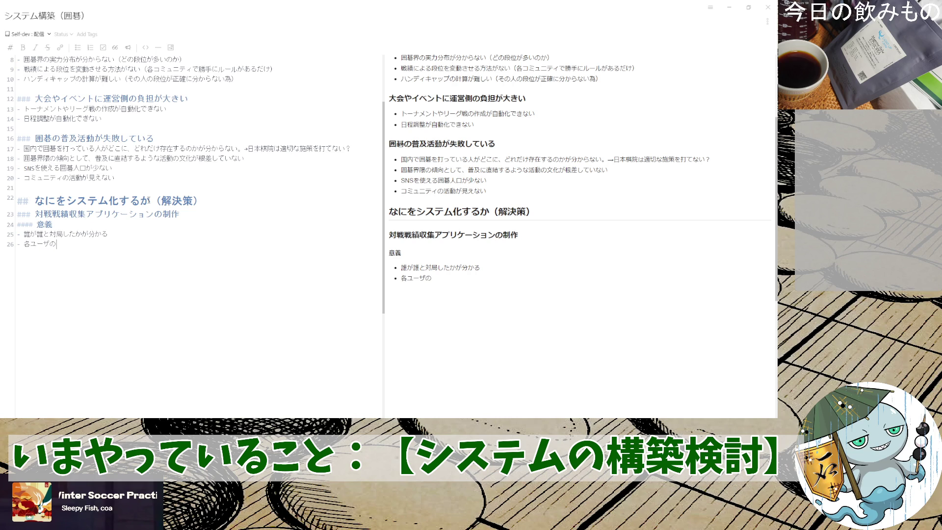
pyautogui.write('あかうんと')
pyautogui.press('space')
pyautogui.write('じょうほぐお')
pyautogui.press('BackSpace')
pyautogui.press('BackSpace')
pyautogui.press('BackSpace')
pyautogui.press('BackSpace')
pyautogui.press('BackSpace')
pyautogui.press('BackSpace')
pyautogui.write('じょうほうが')
pyautogui.press('space')
pyautogui.press('Return')
pyautogui.write('ひとつ')
pyautogui.write('に')
pyautogui.press('space')
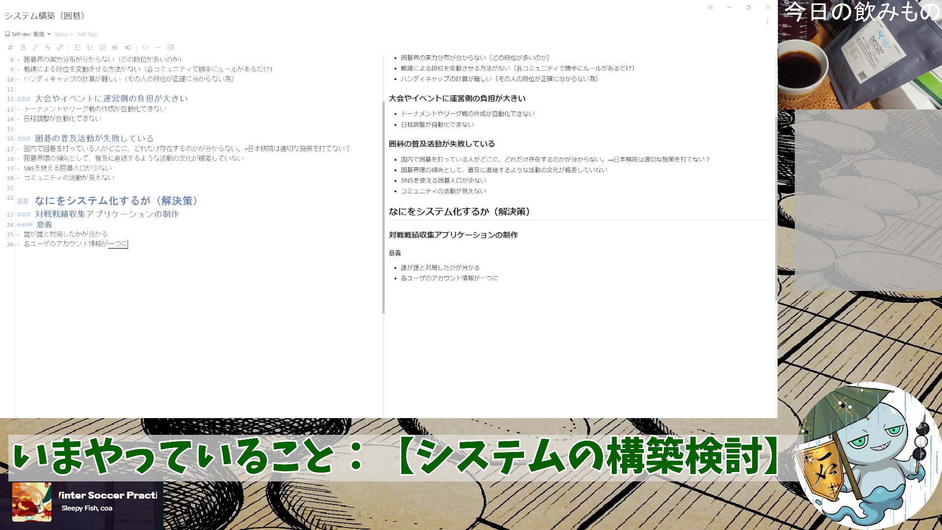
pyautogui.press('Return')
pyautogui.write('まとまれば、')
pyautogui.press('Return')
pyautogui.write('棋力を')
# - Finish the bullet with 棋力を推定できる and start a new bullet
pyautogui.press('space')
pyautogui.write('推定できる')
pyautogui.press('space')
pyautogui.press('Return')
pyautogui.press('Return')
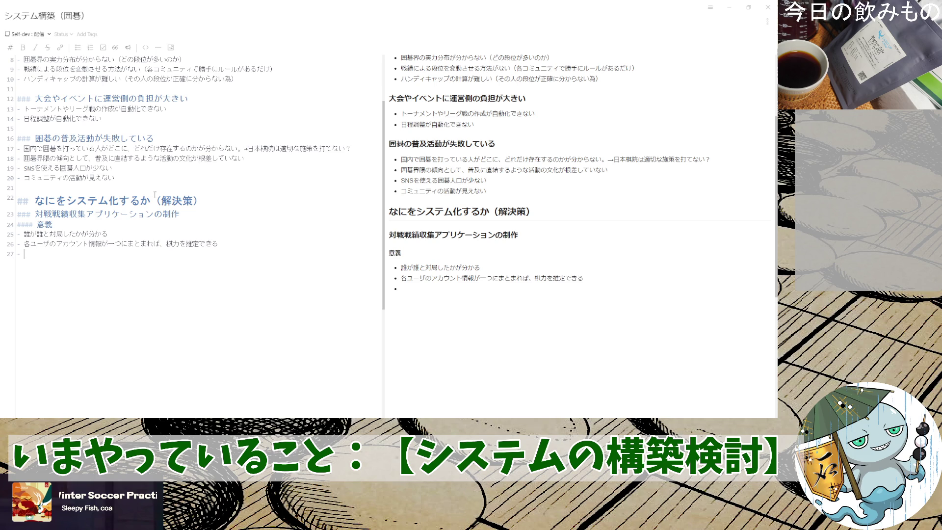
pyautogui.write('例えば、')
# - Write 例えば、①ネット碁でAさんが初段に勝った, dropping a stray 5段
pyautogui.press('space')
pyautogui.press('Return')
pyautogui.write('ねっと')
pyautogui.write('ごで')
pyautogui.press('space')
pyautogui.press('Return')
pyautogui.write('Aさんが')
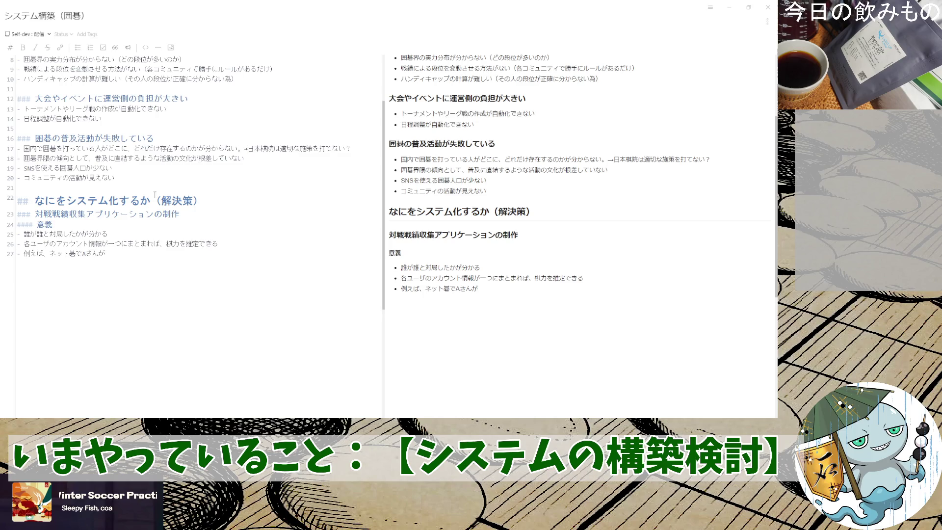
pyautogui.write('だん')
pyautogui.press('space')
pyautogui.press('BackSpace')
pyautogui.press('BackSpace')
pyautogui.write('しょだん')
pyautogui.press('space')
pyautogui.write('にかった')
pyautogui.press('space')
pyautogui.press('Return')
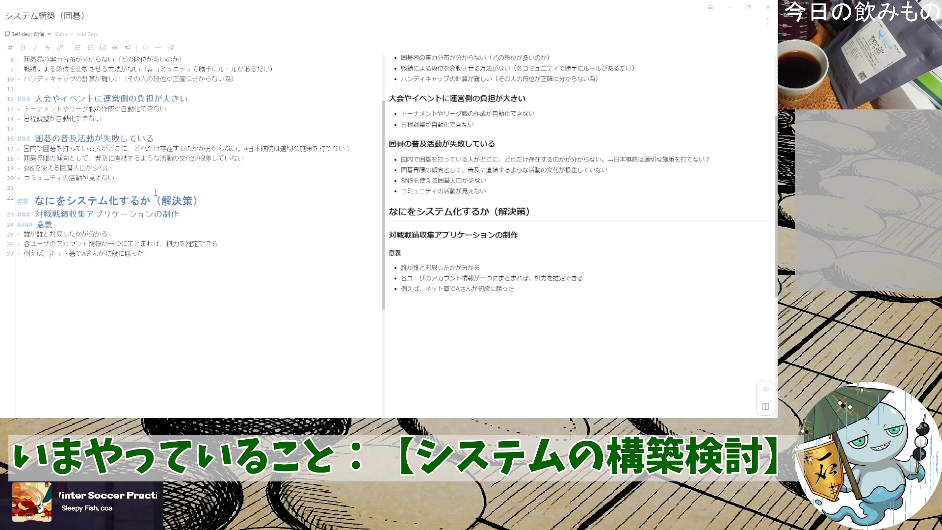
pyautogui.write('①')
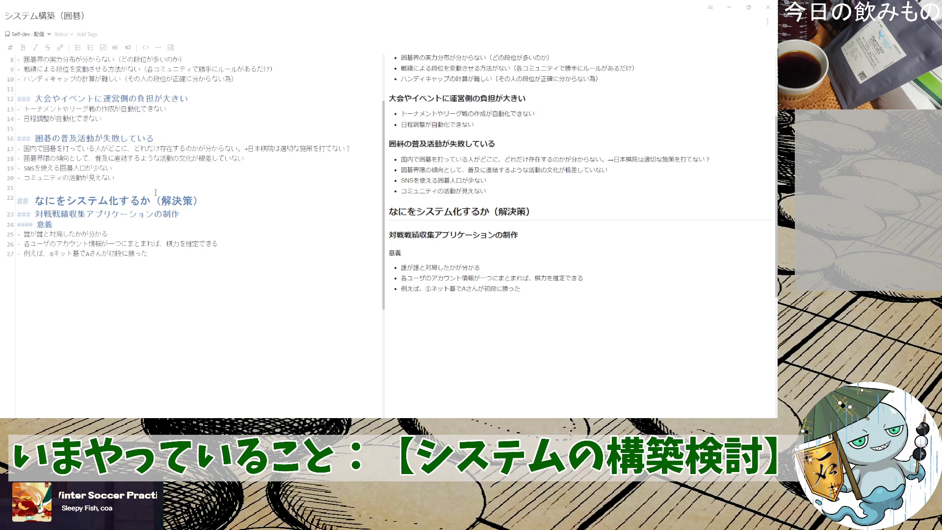
pyautogui.write('。②')
pyautogui.write('ご解除で')
# - Begin ②碁会所で and change 勝った to 負けた in case ①
pyautogui.press('Return')
pyautogui.press('BackSpace')
pyautogui.press('BackSpace')
pyautogui.press('BackSpace')
pyautogui.write('ご')
pyautogui.press('space')
pyautogui.press('BackSpace')
pyautogui.write('碁会所')
pyautogui.write('d')
pyautogui.press('Left')
pyautogui.press('Left')
pyautogui.press('Left')
pyautogui.hotkey('shift', 'Left')
pyautogui.hotkey('shift', 'Left')
pyautogui.hotkey('shift', 'Left')
pyautogui.write('負けた')
pyautogui.press('Return')
pyautogui.write('４3段にか')
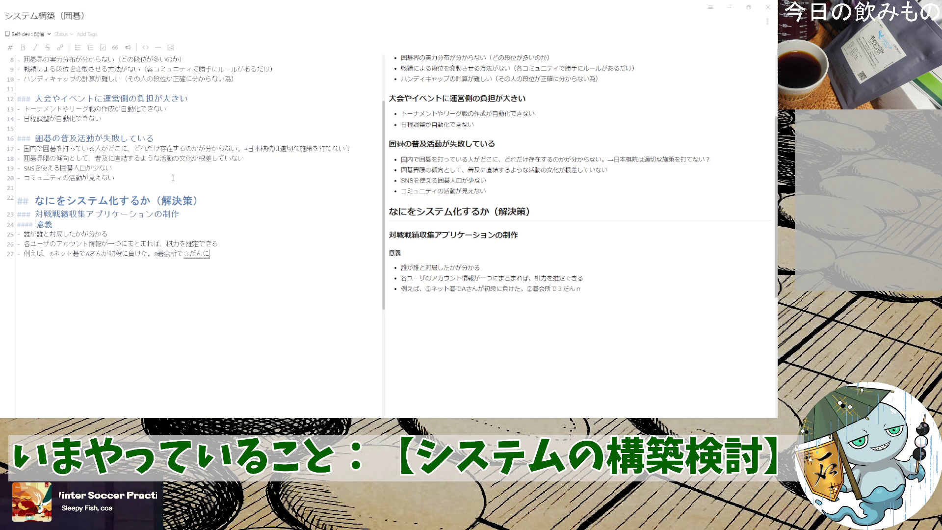
pyautogui.write('った')
# - Continue with 3段に勝った。という2つの情報があったとき、今は
pyautogui.press('space')
pyautogui.press('Return')
pyautogui.write('。という')
pyautogui.press('Return')
pyautogui.write('２つのじょうほうが')
pyautogui.press('space')
pyautogui.press('Return')
pyautogui.write('あったとき')
pyautogui.press('Return')
pyautogui.write('、いまは')
pyautogui.press('space')
pyautogui.press('Return')
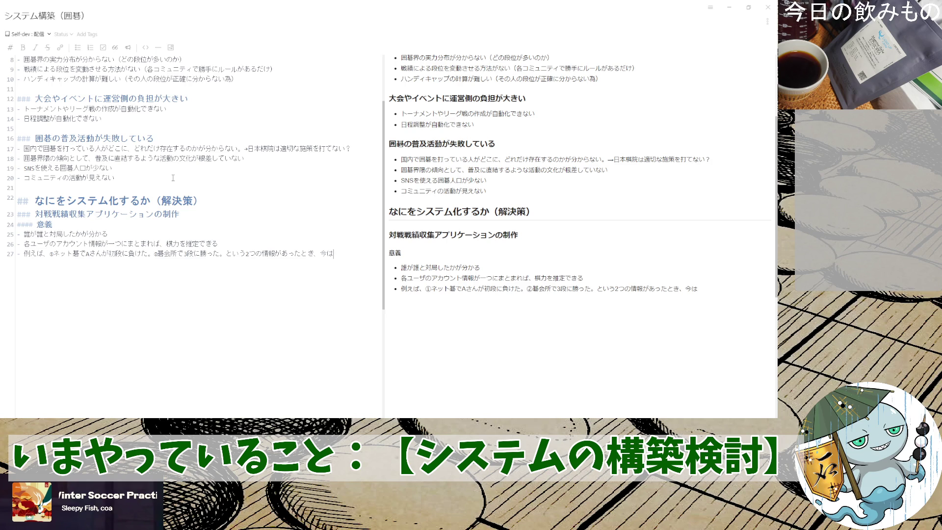
pyautogui.write('Aさん')
pyautogui.write('の')
pyautogui.write('しんこくすべき')
# - Add Aさんの申告すべき段位が, discarding the 場所によって wording
pyautogui.press('space')
pyautogui.write('きりょくが')
pyautogui.press('BackSpace')
pyautogui.press('BackSpace')
pyautogui.press('BackSpace')
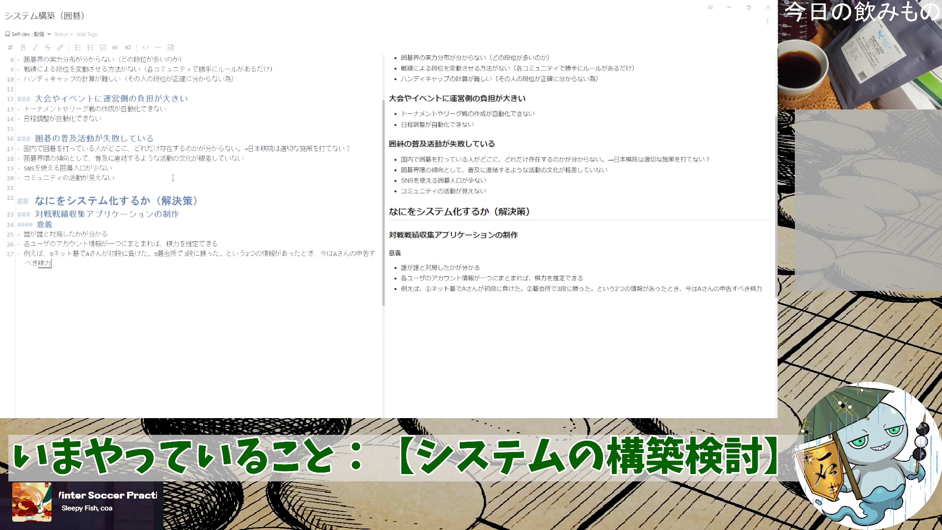
pyautogui.write('だんいが')
pyautogui.press('space')
pyautogui.press('Return')
pyautogui.write('ばしょによって')
pyautogui.press('space')
pyautogui.press('Return')
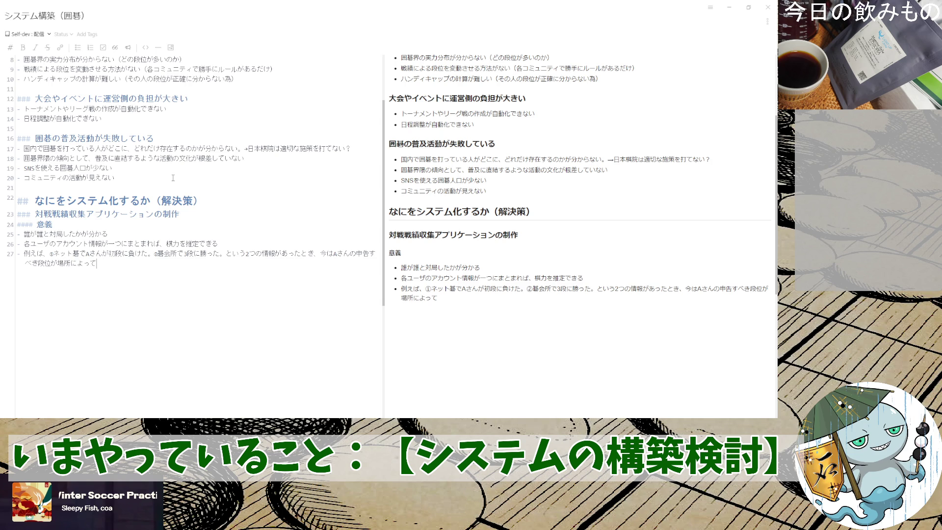
pyautogui.press('BackSpace')
pyautogui.press('BackSpace')
pyautogui.press('BackSpace')
pyautogui.press('BackSpace')
pyautogui.press('BackSpace')
pyautogui.press('BackSpace')
pyautogui.write('を')
pyautogui.press('BackSpace')
pyautogui.write('は')
pyautogui.write('？')
pyautogui.press('BackSpace')
pyautogui.press('BackSpace')
pyautogui.write('がわから2')
pyautogui.press('BackSpace')
pyautogui.write('ない')
# - Finish with 分からない。 and begin このアプリがあれば
pyautogui.press('space')
pyautogui.press('Return')
pyautogui.write('。')
pyautogui.write('このあぶりがあれば')
pyautogui.press('space')
pyautogui.press('Return')
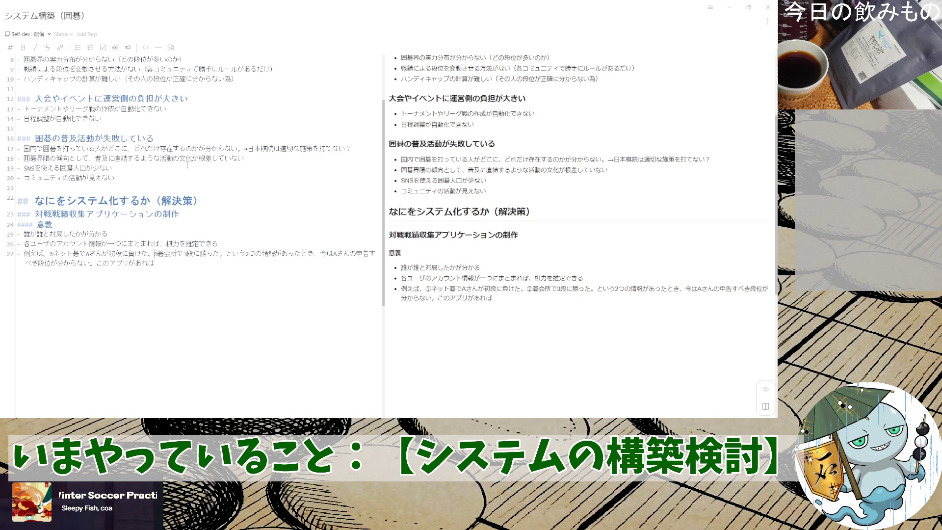
pyautogui.write('8')
pyautogui.write('さん（')
pyautogui.write('）')
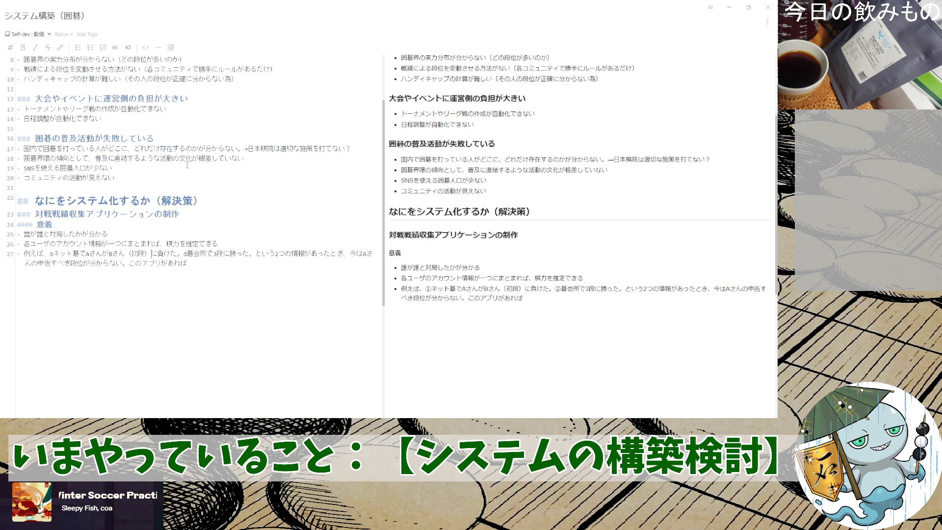
pyautogui.write('Cさん（')
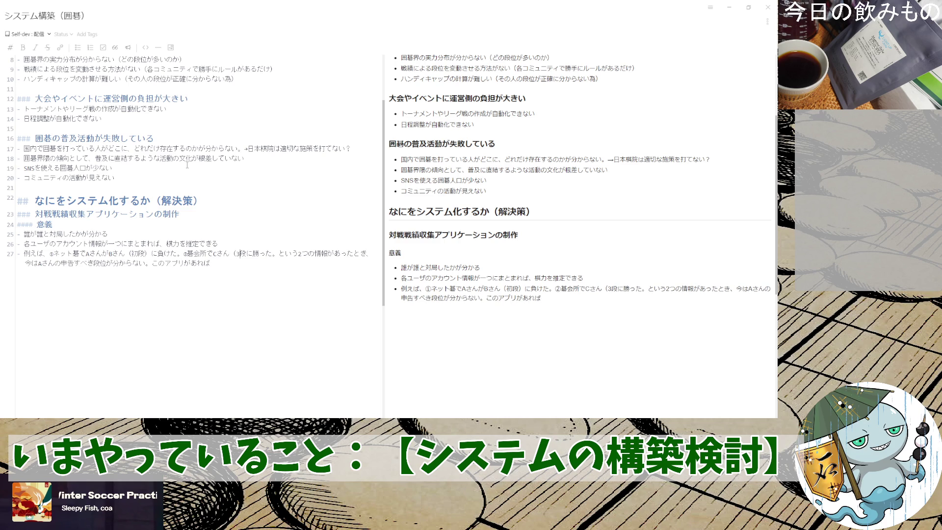
pyautogui.write('）')
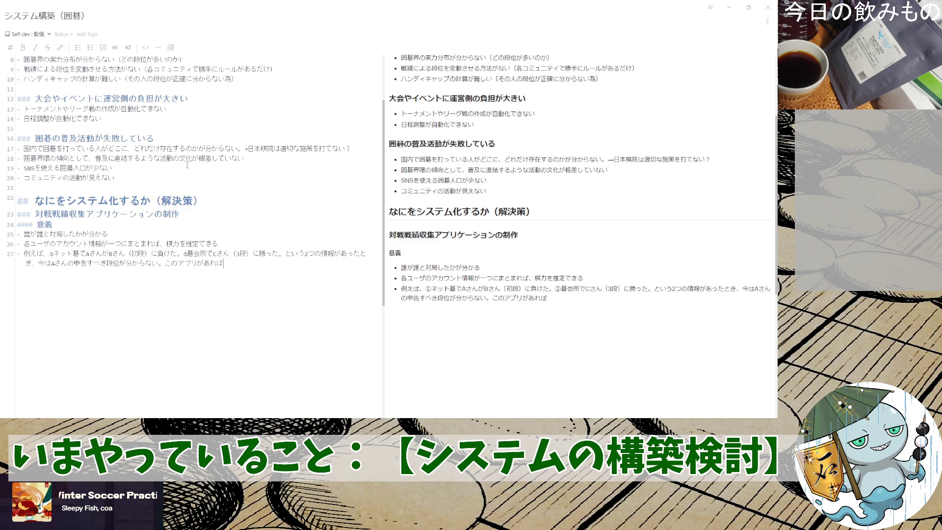
pyautogui.write('Bさん')
pyautogui.write('が')
# - Append A、B、Cさんの各対戦情報があるので、 after このアプリがあれば
pyautogui.press('BackSpace')
pyautogui.write('の')
pyautogui.press('BackSpace')
pyautogui.press('BackSpace')
pyautogui.press('BackSpace')
pyautogui.write('Cさん')
pyautogui.press('Left')
pyautogui.write('A')
pyautogui.write('、')
pyautogui.write('の')
pyautogui.write('各')
pyautogui.write('たいせn')
pyautogui.write('対戦情報があるので、')
pyautogui.press('Return')
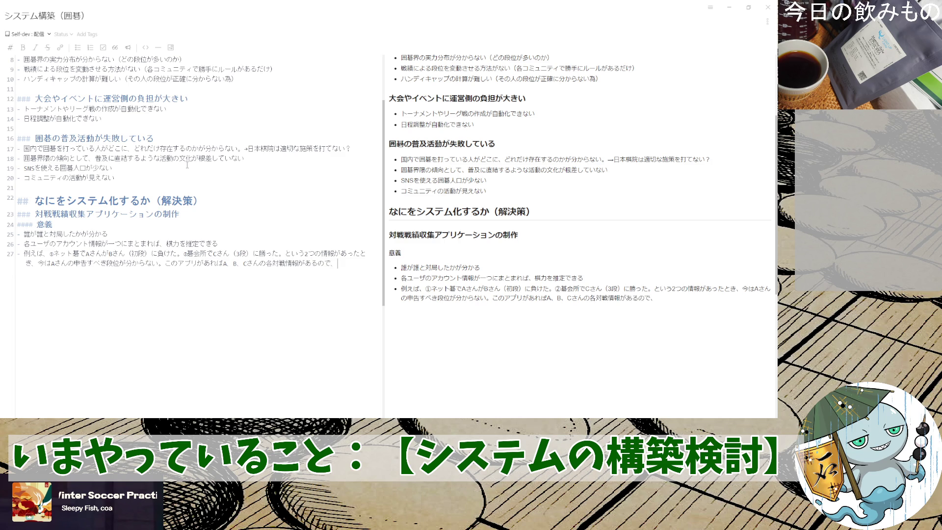
pyautogui.write('彼らの')
pyautogui.write('実力も')
# - Write that the players' 順位が推定できる, fixing the 水滴 misconversion
pyautogui.press('BackSpace')
pyautogui.write('no')
pyautogui.press('Return')
pyautogui.press('BackSpace')
pyautogui.write('wo')
pyautogui.press('BackSpace')
pyautogui.write('nojiyun')
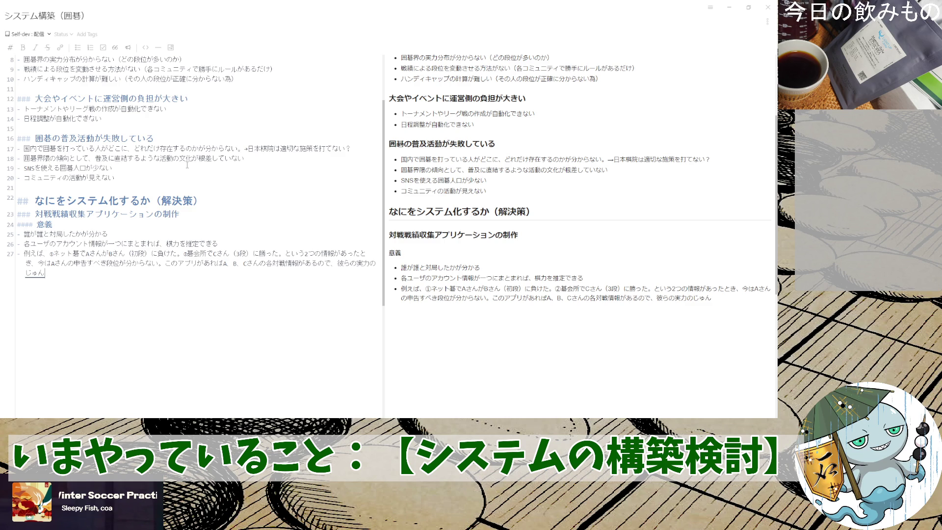
pyautogui.write('i')
pyautogui.press('space')
pyautogui.write('ga')
pyautogui.press('Return')
pyautogui.write('suitekideki')
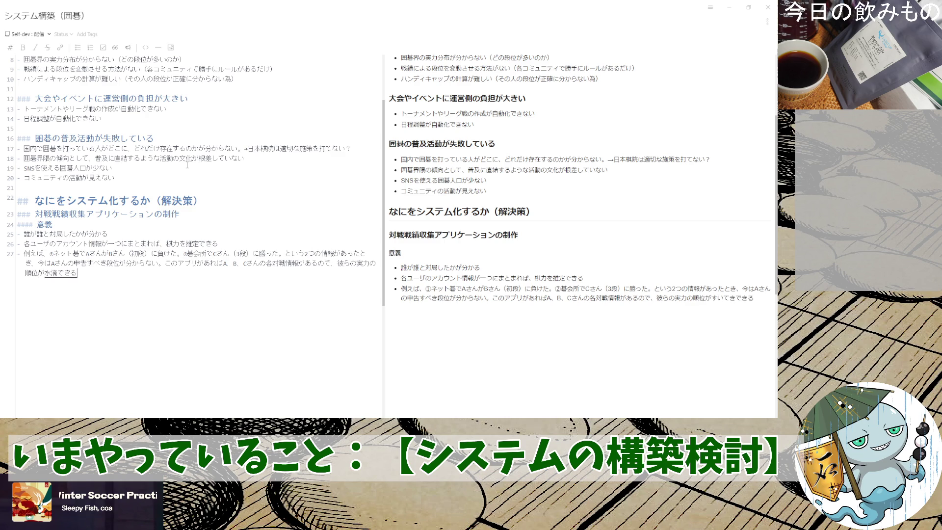
pyautogui.press('BackSpace')
pyautogui.press('BackSpace')
pyautogui.press('BackSpace')
pyautogui.write('ide')
pyautogui.press('space')
pyautogui.press('space')
pyautogui.write('kiru')
pyautogui.press('Return')
pyautogui.write('.zl')
pyautogui.write('tumari,')
# - Conclude つまり、対応するレート帯域によって棋力申告ができる and start a new bullet
pyautogui.press('Return')
pyautogui.write('レート')
pyautogui.write('がわかるので、')
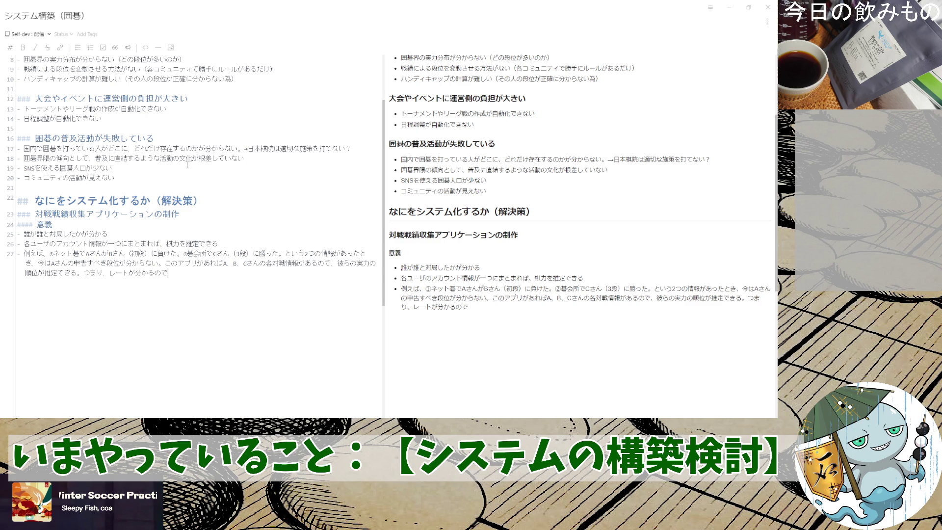
pyautogui.write('たいおう')
pyautogui.press('space')
pyautogui.write('するれーto')
pyautogui.press('space')
pyautogui.write('たいいき')
pyautogui.press('space')
pyautogui.write('によって')
pyautogui.press('Return')
pyautogui.write('きりょくしんこく')
pyautogui.press('space')
pyautogui.press('Return')
pyautogui.write('がdける')
pyautogui.press('BackSpace')
pyautogui.press('BackSpace')
pyautogui.press('BackSpace')
pyautogui.write('ができる')
pyautogui.press('Return')
pyautogui.press('Return')
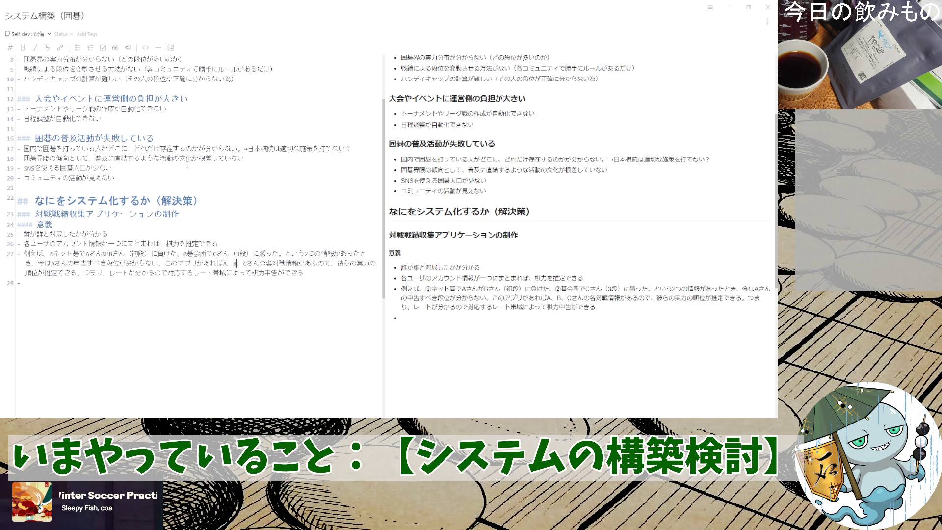
pyautogui.write('③')
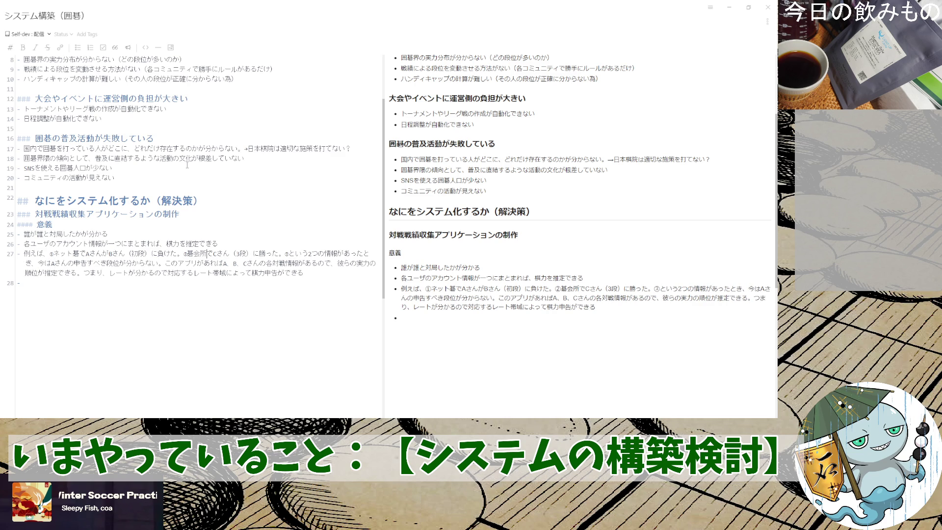
pyautogui.hotkey('shift', 'Right')
pyautogui.hotkey('shift', 'Right')
pyautogui.hotkey('shift', 'Right')
pyautogui.hotkey('ctrl', 'z')
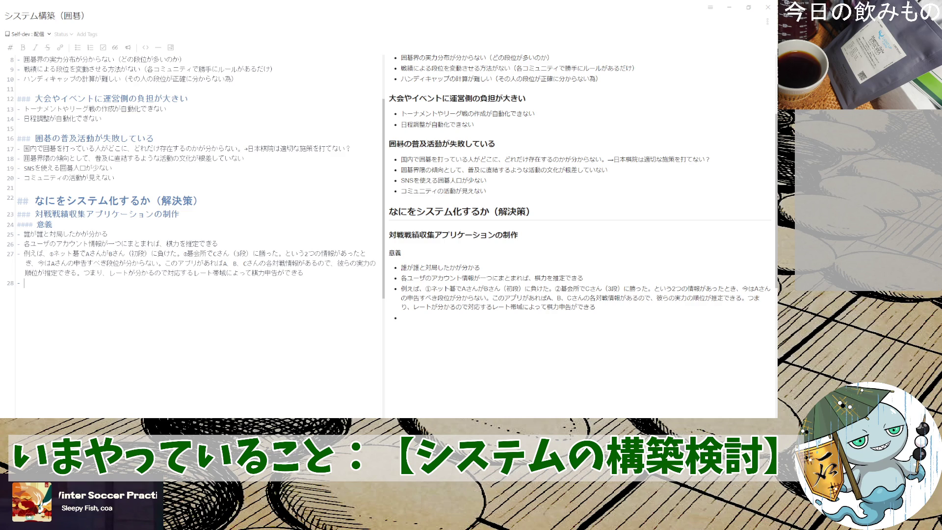
pyautogui.write('kyokuronde')
# - Write 極論で、すべて囲碁ユーザがアカウントを持っていれば、
pyautogui.press('space')
pyautogui.write('、')
pyautogui.press('Return')
pyautogui.write('tuma')
pyautogui.press('BackSpace')
pyautogui.press('BackSpace')
pyautogui.press('BackSpace')
pyautogui.write('subete')
pyautogui.press('Return')
pyautogui.write('igoyu-zaga')
pyautogui.press('space')
pyautogui.press('Return')
pyautogui.write('akauntowo')
pyautogui.press('space')
pyautogui.press('Return')
pyautogui.write('motteireba')
pyautogui.press('space')
pyautogui.press('Return')
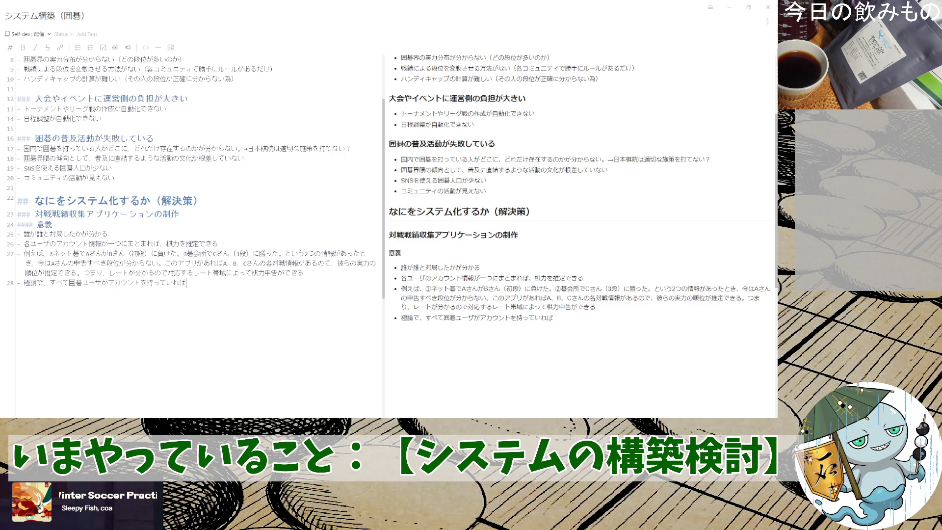
pyautogui.write('、')
pyautogui.write('ぜんじt')
# - Finish with 全人類の段位が推定できる and remove the leading 極論で、
pyautogui.press('space')
pyautogui.press('Return')
pyautogui.write('の')
pyautogui.write('いごかつどうが')
pyautogui.press('space')
pyautogui.press('BackSpace')
pyautogui.press('BackSpace')
pyautogui.press('BackSpace')
pyautogui.press('BackSpace')
pyautogui.press('BackSpace')
pyautogui.write('きりょく')
pyautogui.press('BackSpace')
pyautogui.press('BackSpace')
pyautogui.press('BackSpace')
pyautogui.press('BackSpace')
pyautogui.write('だnんいが')
pyautogui.press('space')
pyautogui.press('Return')
pyautogui.write('すいてきできる')
pyautogui.press('space')
pyautogui.press('Return')
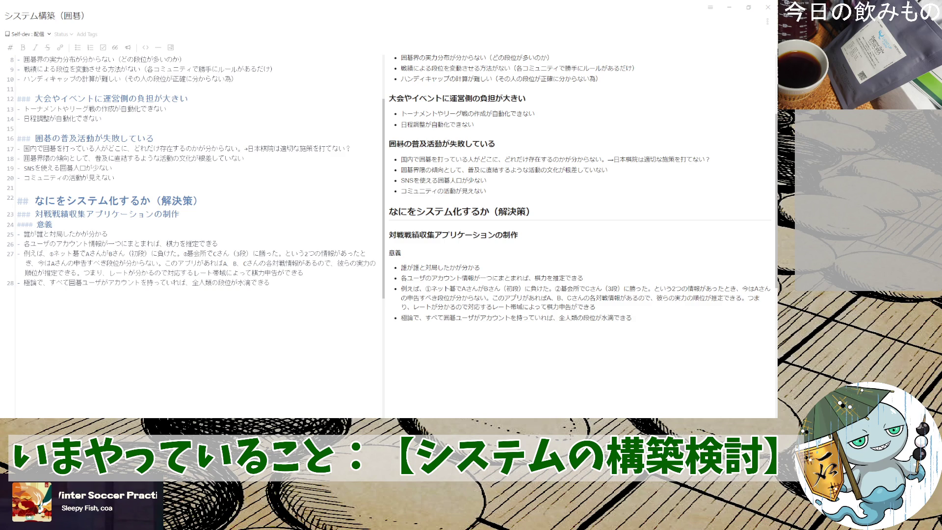
pyautogui.press('BackSpace')
pyautogui.press('BackSpace')
pyautogui.press('BackSpace')
pyautogui.press('BackSpace')
pyautogui.press('BackSpace')
pyautogui.write('すいてい')
pyautogui.press('space')
pyautogui.press('Return')
pyautogui.write('できる')
pyautogui.press('Return')
pyautogui.press('Return')
pyautogui.press('Up')
pyautogui.hotkey('shift', 'Right')
pyautogui.hotkey('shift', 'Right')
pyautogui.hotkey('shift', 'Right')
pyautogui.press('BackSpace')
pyautogui.write('（極論）')
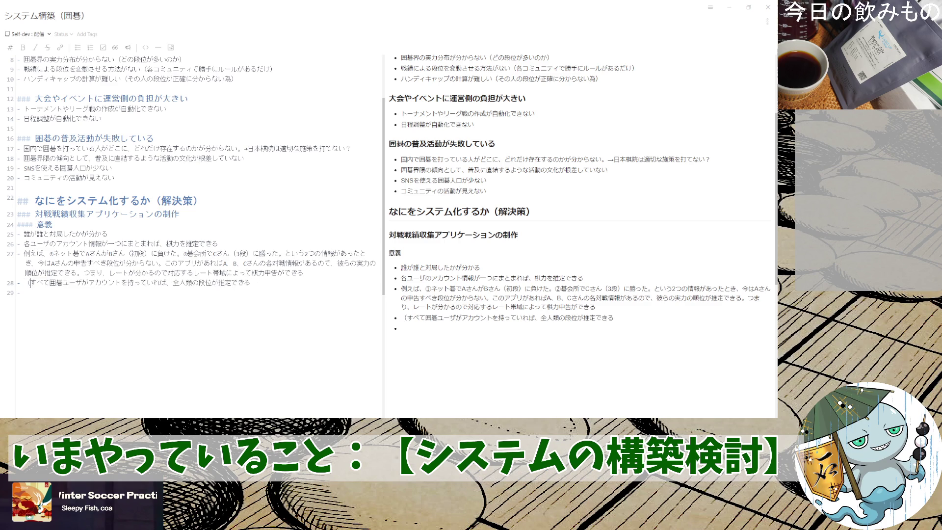
# - Prefix the bullet with （極論） and move a second （極論） onto its own new bullet
pyautogui.press('Return')
pyautogui.write('（極論）')
pyautogui.press('Return')
pyautogui.hotkey('shift', 'Left')
pyautogui.hotkey('shift', 'Left')
pyautogui.hotkey('shift', 'Left')
pyautogui.hotkey('ctrl', 'x')
pyautogui.press('Down')
pyautogui.hotkey('ctrl', 'v')
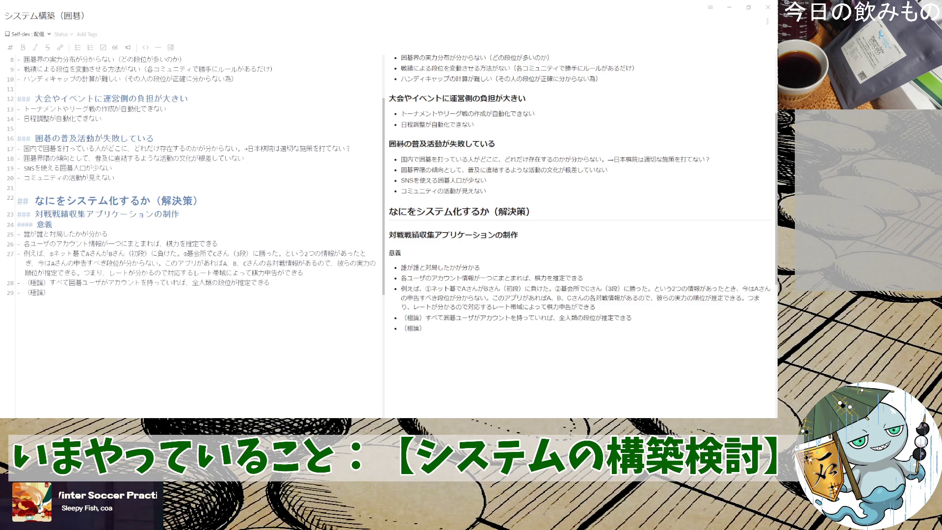
# - Copy the すべて囲碁ユーザがアカウントを持っていれば、 condition into the second （極論） bullet
pyautogui.press('Up')
pyautogui.hotkey('shift', 'Right')
pyautogui.hotkey('shift', 'Right')
pyautogui.hotkey('shift', 'Right')
pyautogui.hotkey('shift', 'Right')
pyautogui.hotkey('shift', 'Right')
pyautogui.hotkey('shift', 'Right')
pyautogui.hotkey('shift', 'Right')
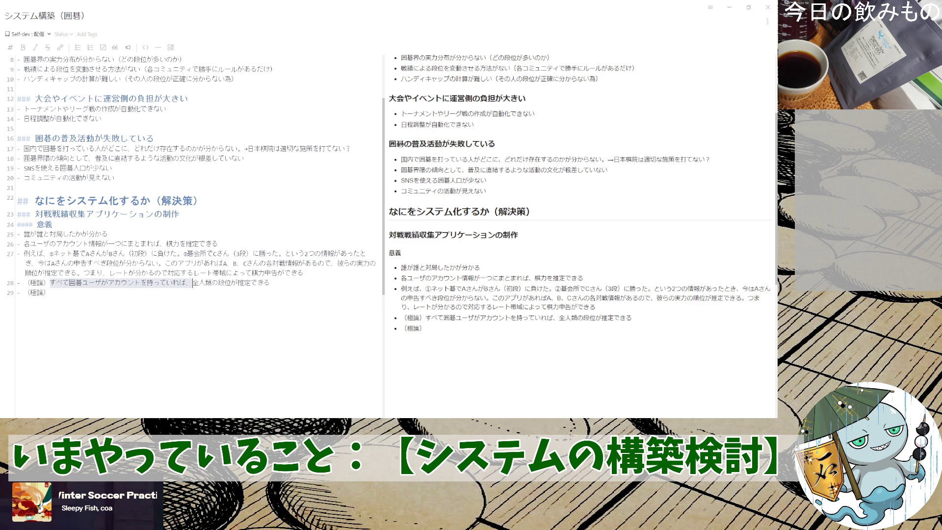
pyautogui.hotkey('ctrl', 'c')
pyautogui.press('Down')
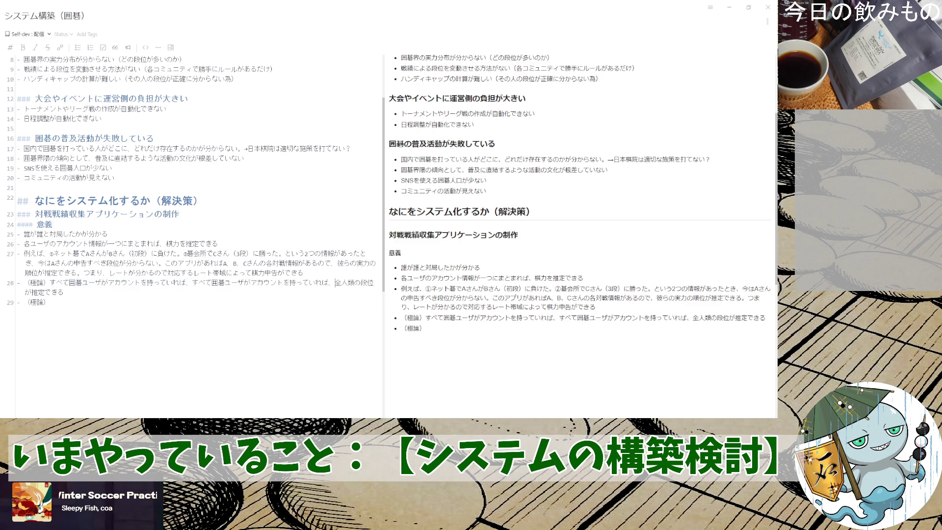
pyautogui.hotkey('ctrl', 'v')
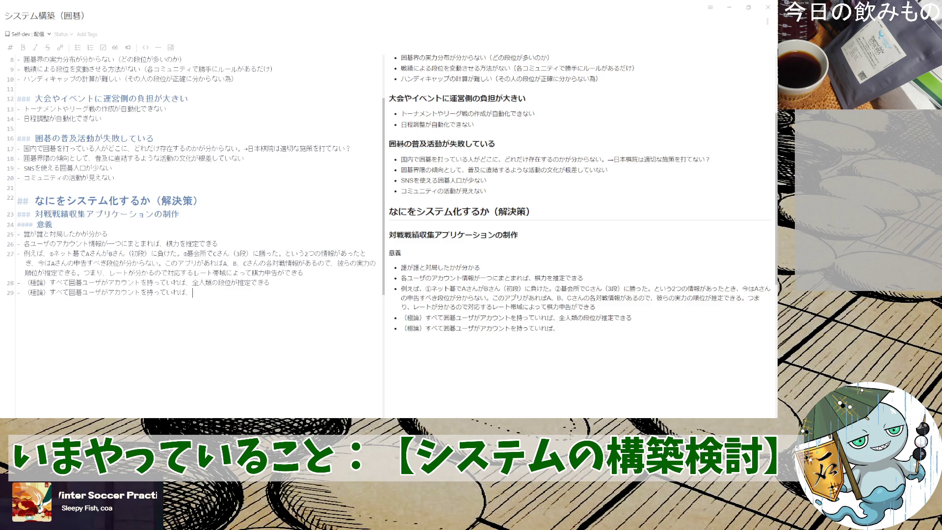
pyautogui.write('dononendaiga')
# - Write どの年代や性別、国で囲碁を打つ人がいるかが in the second （極論） bullet
pyautogui.press('space')
pyautogui.press('Return')
pyautogui.press('BackSpace')
pyautogui.write('ya')
pyautogui.write('seibetsu')
pyautogui.press('space')
pyautogui.press('Return')
pyautogui.write(',kuni')
pyautogui.press('space')
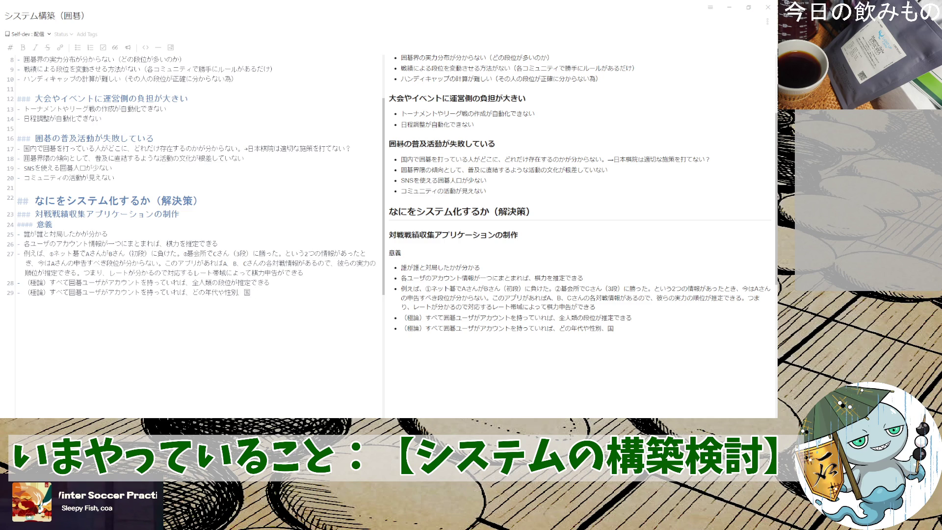
pyautogui.write('de')
pyautogui.write('igo')
pyautogui.press('space')
pyautogui.write('woutsuhitoga')
pyautogui.press('space')
pyautogui.write('sonz')
pyautogui.press('BackSpace')
pyautogui.press('BackSpace')
pyautogui.press('BackSpace')
pyautogui.write('irukaga')
pyautogui.press('Return')
pyautogui.write('wakarunode')
# - Finish it with 分かるので正確なマーケティング施策ができる→囲碁普及に繋がる and start a new bullet
pyautogui.press('space')
pyautogui.write('seikaku')
pyautogui.press('space')
pyautogui.write('nama-ke')
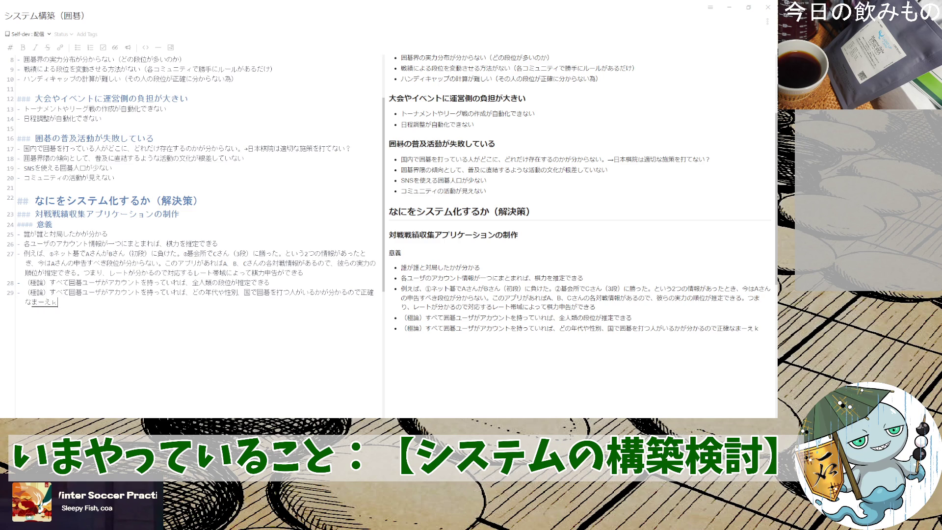
pyautogui.write('teingu')
pyautogui.press('space')
pyautogui.press('Return')
pyautogui.write('shisakuga')
pyautogui.press('space')
pyautogui.write('dekiru')
pyautogui.press('Return')
pyautogui.write('→')
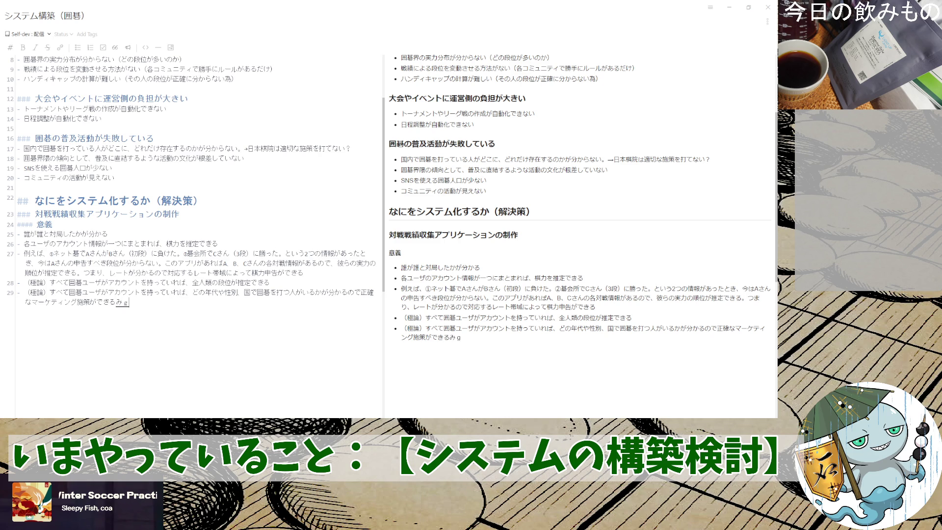
pyautogui.write('igofukyuuni')
pyautogui.press('space')
pyautogui.press('Return')
pyautogui.write('tsunagaru')
pyautogui.press('space')
pyautogui.press('Return')
pyautogui.press('Return')
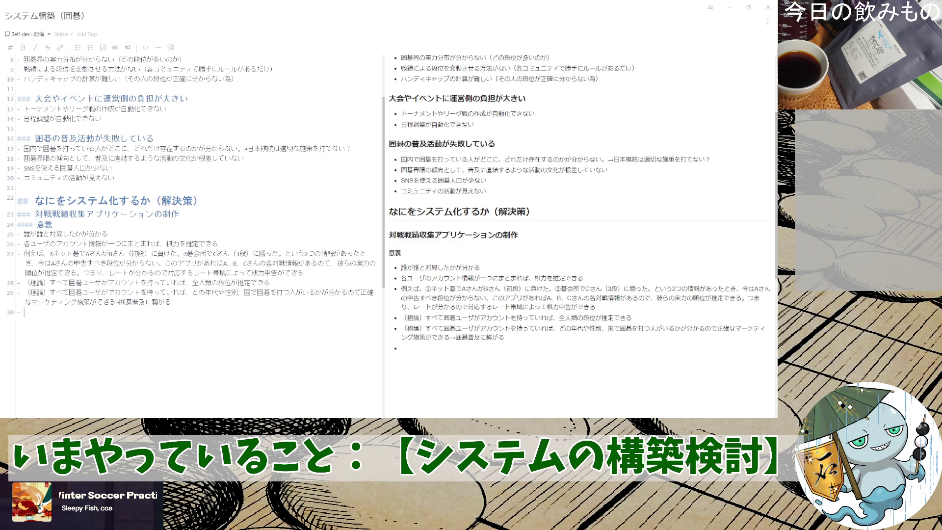
# - Add a first 意義 bullet reading リアルとネットでの段位が統一される
pyautogui.press('Up')
pyautogui.press('Up')
pyautogui.press('Up')
pyautogui.press('Return')
pyautogui.write('-')
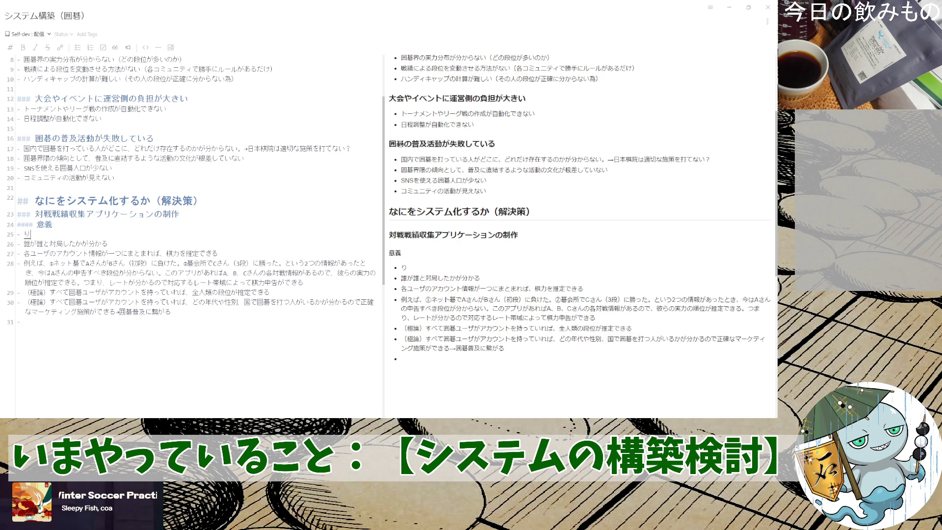
pyautogui.write('リアルとねttod')
pyautogui.write('eno')
pyautogui.press('space')
pyautogui.press('Return')
pyautogui.write('danniga')
pyautogui.press('space')
pyautogui.write('touitsusareru')
pyautogui.press('space')
pyautogui.press('Return')
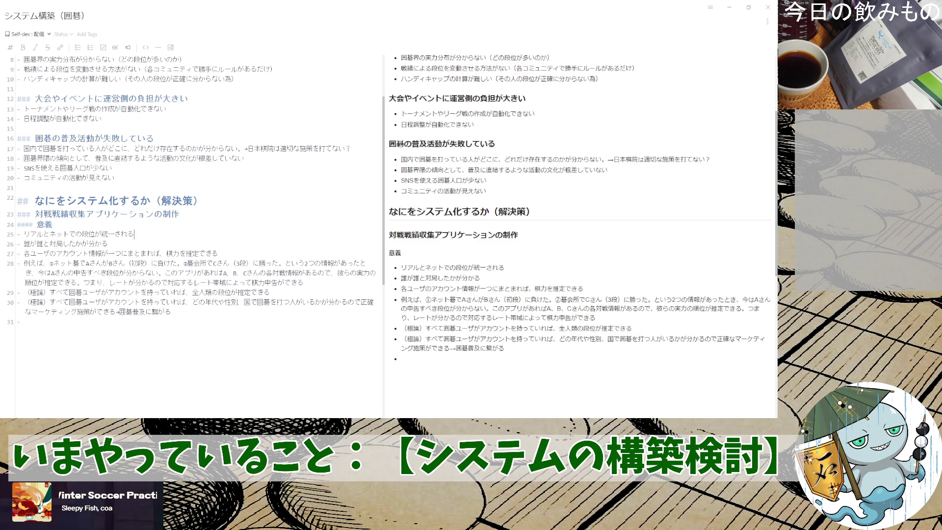
# - Move the 誰が誰と対局したか bullet to the end, clear empty bullets and begin a #### heading
pyautogui.hotkey('shift', 'Home')
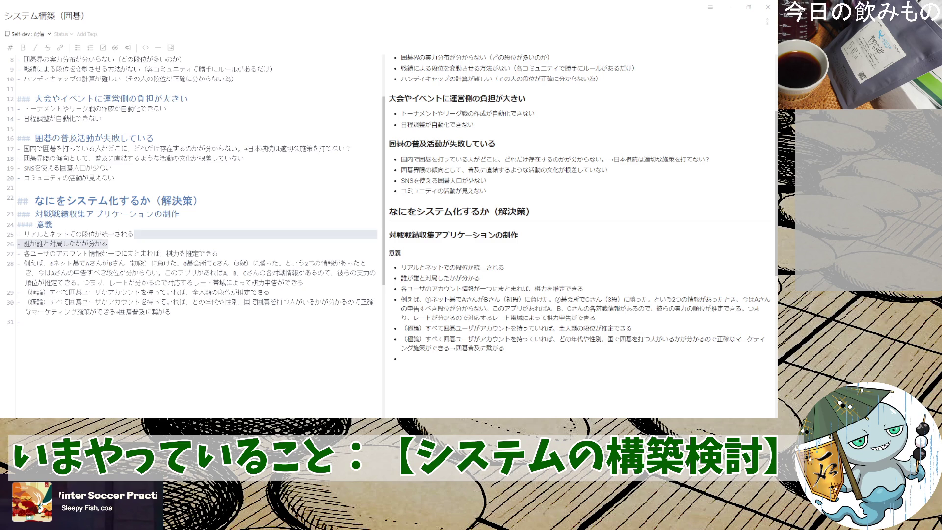
pyautogui.press('BackSpace')
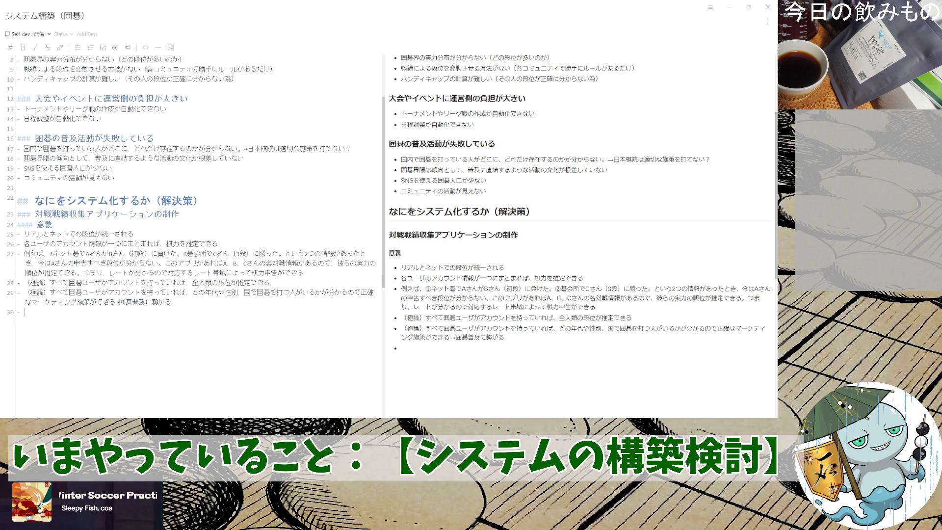
pyautogui.hotkey('ctrl', 'v')
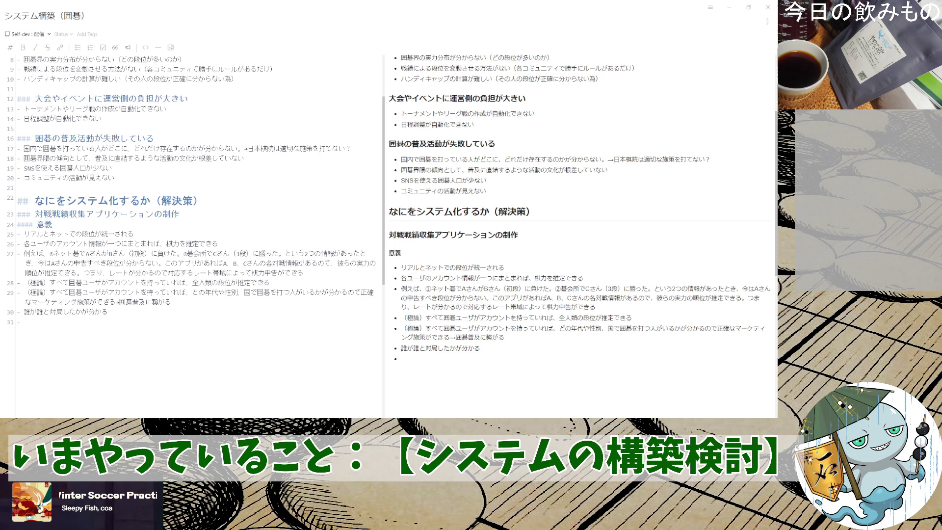
pyautogui.press('BackSpace')
pyautogui.press('BackSpace')
pyautogui.press('Return')
pyautogui.press('BackSpace')
pyautogui.press('BackSpace')
pyautogui.write('####')
pyautogui.press('Return')
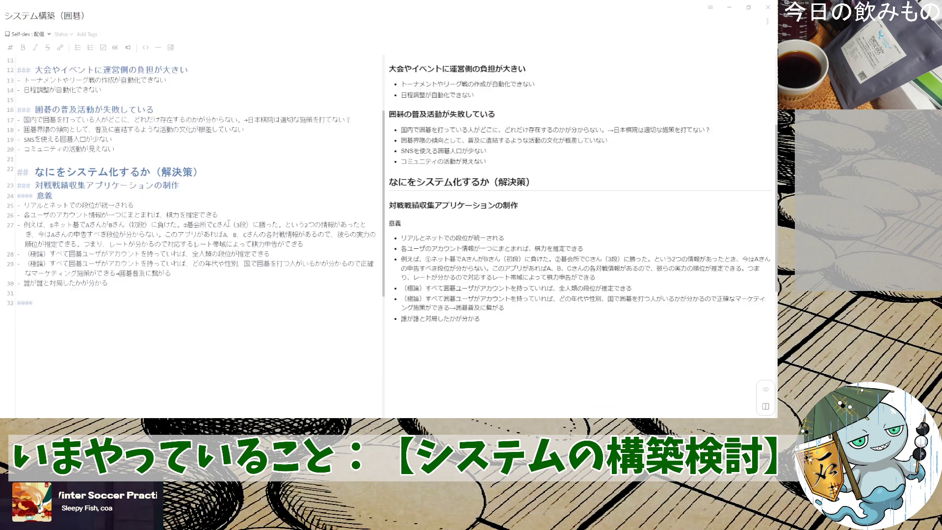
pyautogui.scroll(-2, 228, 223)
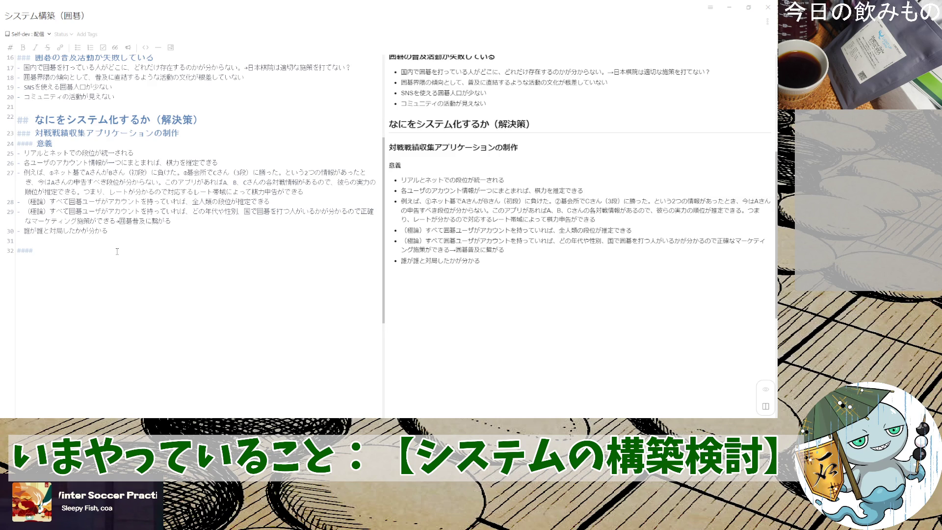
# - Drag-select the 意義 bullet list for review, then clear the selection
pyautogui.moveTo(129, 231)
pyautogui.mouseDown()
pyautogui.moveTo(10, 153)
pyautogui.moveTo(13, 135)
pyautogui.mouseUp()
pyautogui.click(15, 134)
pyautogui.moveTo(108, 230); pyautogui.dragTo(17, 201)
pyautogui.moveTo(96, 201); pyautogui.dragTo(5, 137)
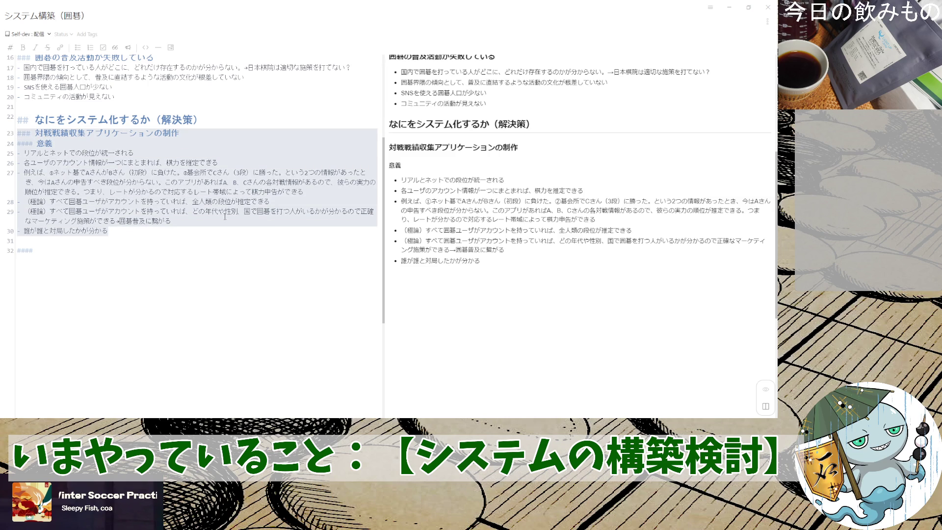
pyautogui.click(211, 234)
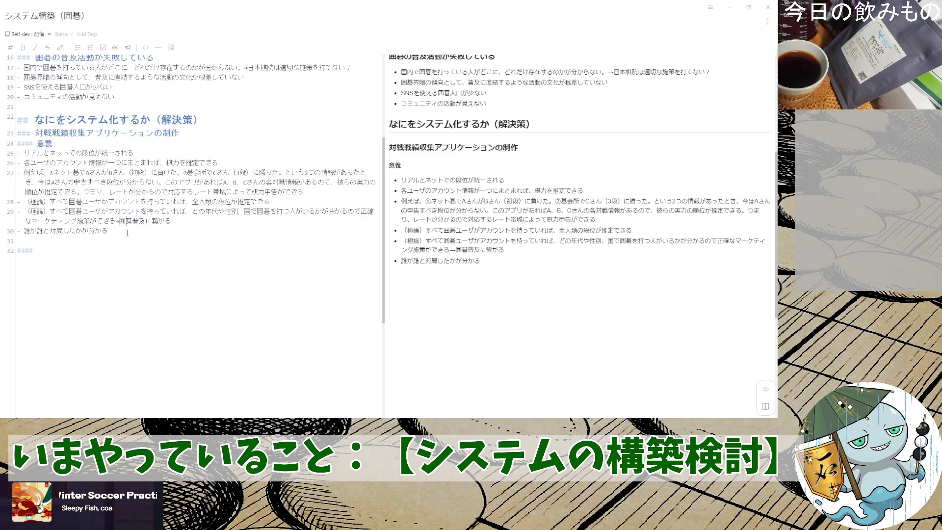
# - Add a third （極論） bullet reusing the account condition and ending 囲碁界を牛耳れる
pyautogui.press('Return')
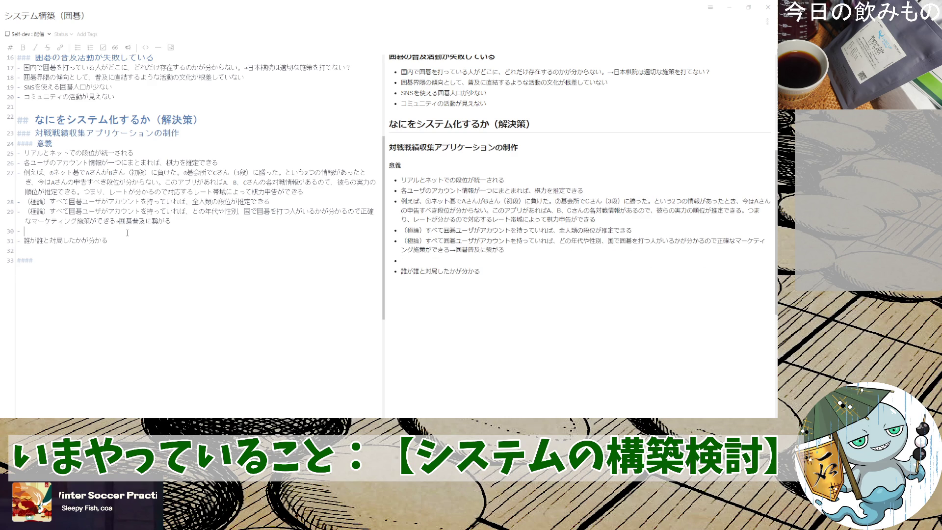
pyautogui.press('Up')
pyautogui.hotkey('shift', 'Right')
pyautogui.hotkey('shift', 'Right')
pyautogui.hotkey('shift', 'Right')
pyautogui.hotkey('shift', 'Right')
pyautogui.hotkey('shift', 'Right')
pyautogui.hotkey('shift', 'Right')
pyautogui.hotkey('shift', 'Right')
pyautogui.hotkey('shift', 'Right')
pyautogui.hotkey('shift', 'Right')
pyautogui.hotkey('shift', 'Right')
pyautogui.hotkey('shift', 'Right')
pyautogui.press('Right')
pyautogui.hotkey('ctrl', 'v')
pyautogui.write('囲碁界を牛耳れる')
pyautogui.press('Return')
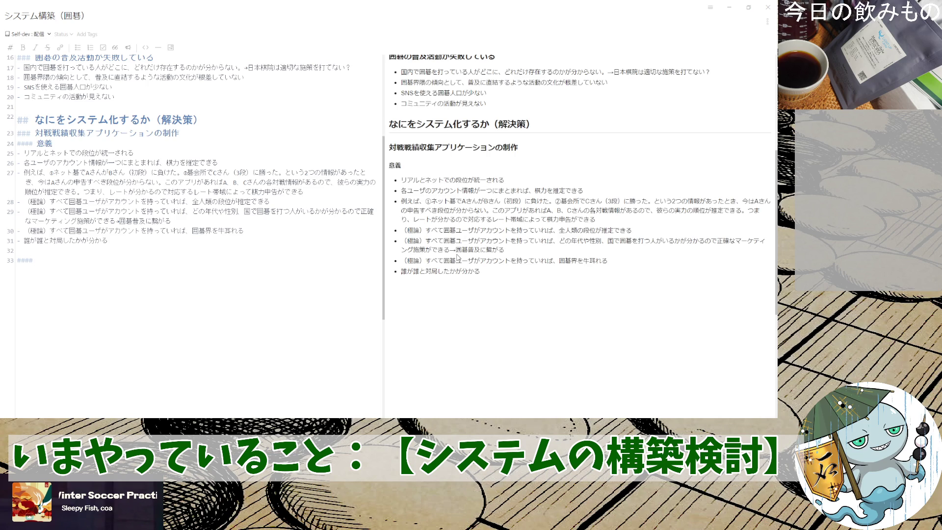
pyautogui.scroll(5, 223, 294)
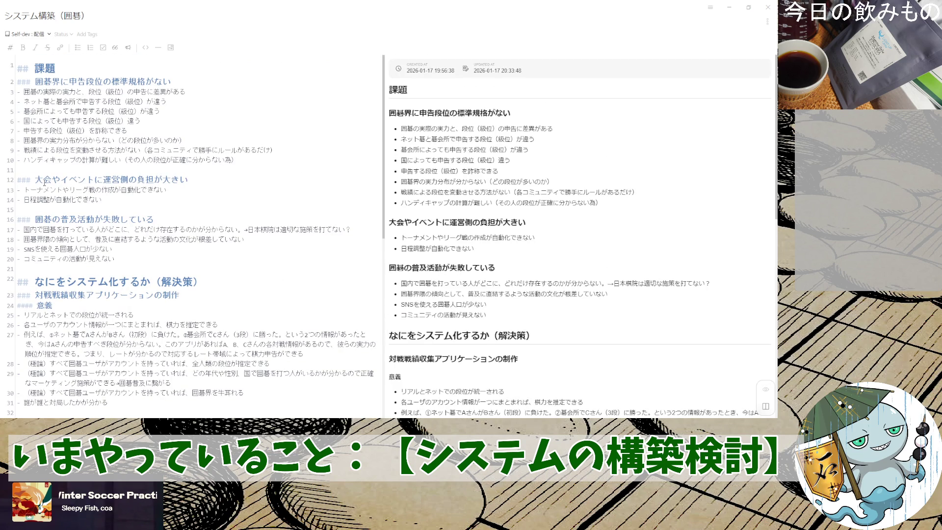
pyautogui.scroll(-3, 72, 197)
pyautogui.scroll(-2, 72, 197)
pyautogui.scroll(3, 72, 197)
pyautogui.scroll(2, 72, 197)
pyautogui.write('大会やイベント')
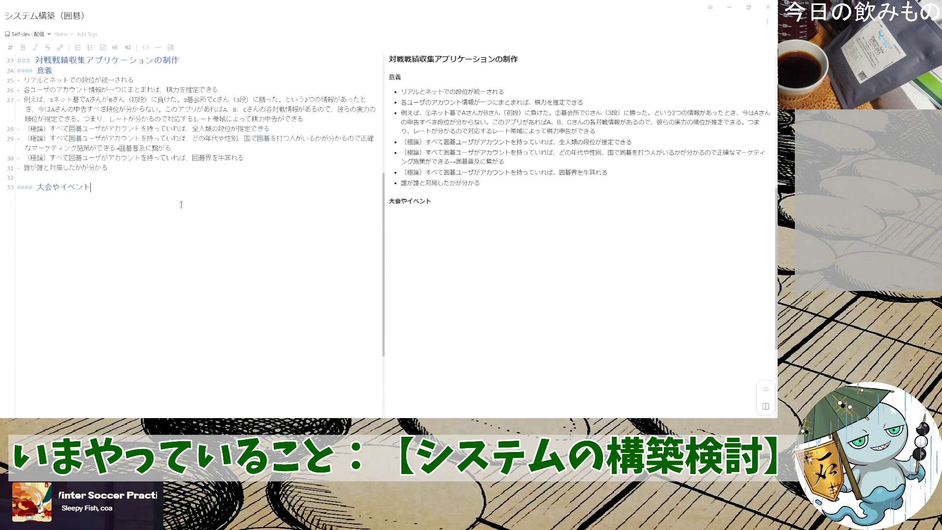
# - Replace the 大会やイベント heading text with トーナメントやリーグの自動作成ツール
pyautogui.press('BackSpace')
pyautogui.press('BackSpace')
pyautogui.press('BackSpace')
pyautogui.press('BackSpace')
pyautogui.press('BackSpace')
pyautogui.press('BackSpace')
pyautogui.press('BackSpace')
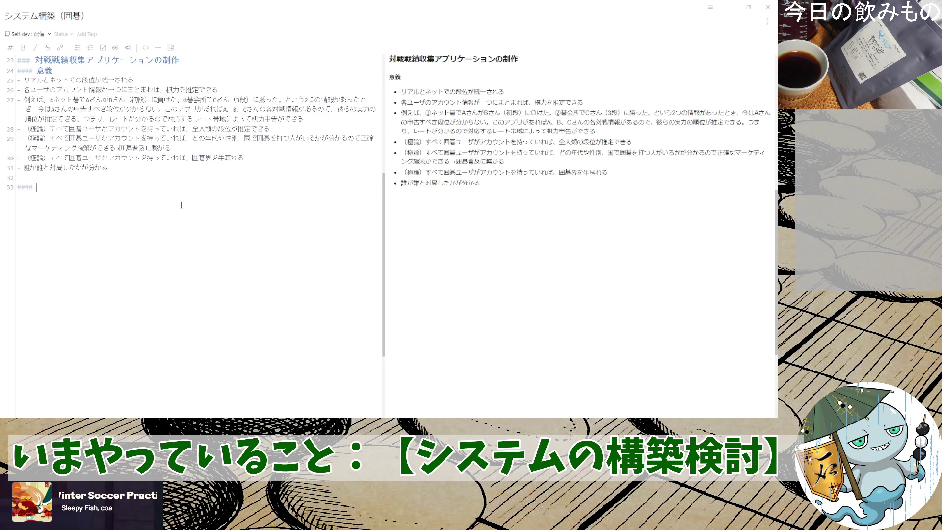
pyautogui.write('とーな')
pyautogui.write('mento')
pyautogui.press('space')
pyautogui.write('yari-gu')
pyautogui.press('space')
pyautogui.press('Return')
pyautogui.write('の')
pyautogui.write('jidou')
pyautogui.write('sakusei')
pyautogui.press('space')
pyautogui.press('Return')
pyautogui.write('tu-ru')
pyautogui.press('space')
pyautogui.press('Return')
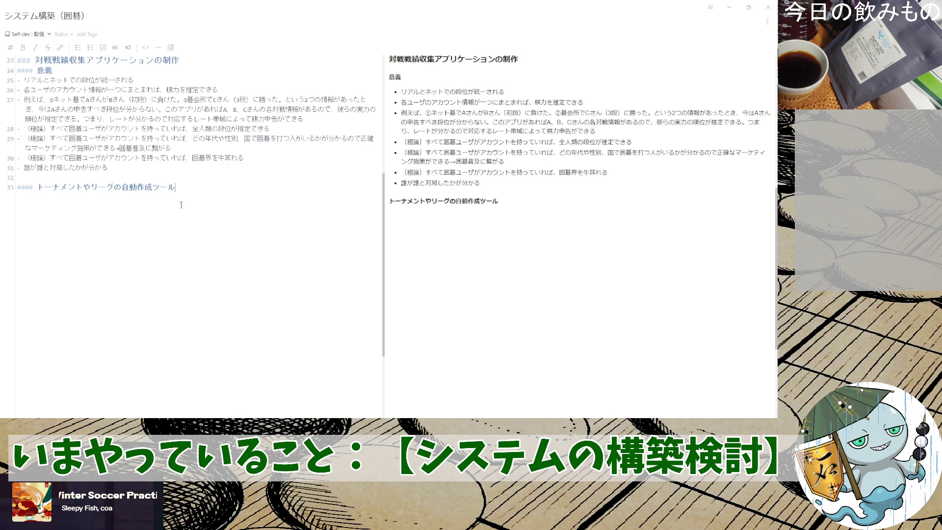
pyautogui.press('Left')
pyautogui.press('Left')
pyautogui.press('Return')
# - Set the new heading to section level with proper spacing and start its 意義 subheading line
pyautogui.press('Up')
pyautogui.press('Up')
pyautogui.press('Up')
pyautogui.press('Up')
pyautogui.press('Up')
pyautogui.press('Up')
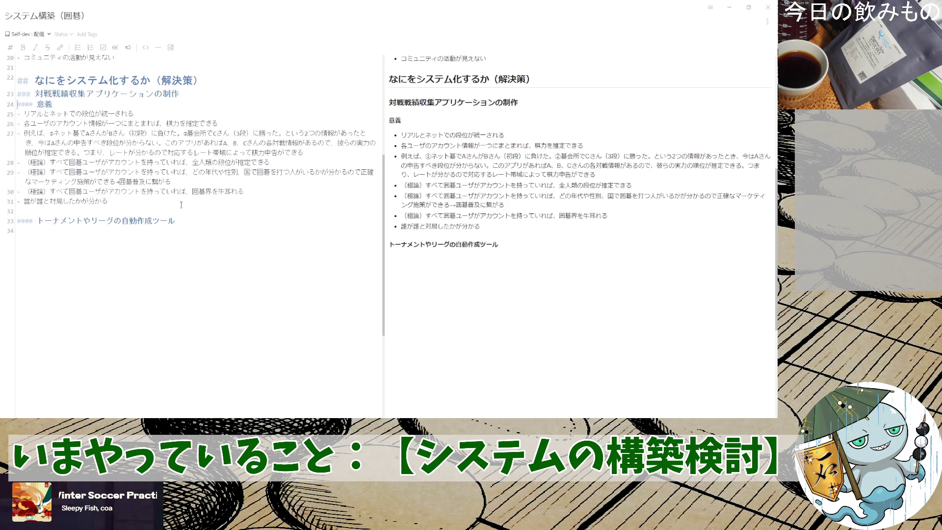
pyautogui.hotkey('shift', 'Down')
pyautogui.press('Down')
pyautogui.press('Down')
pyautogui.press('Down')
pyautogui.press('Down')
pyautogui.press('Down')
pyautogui.press('Return')
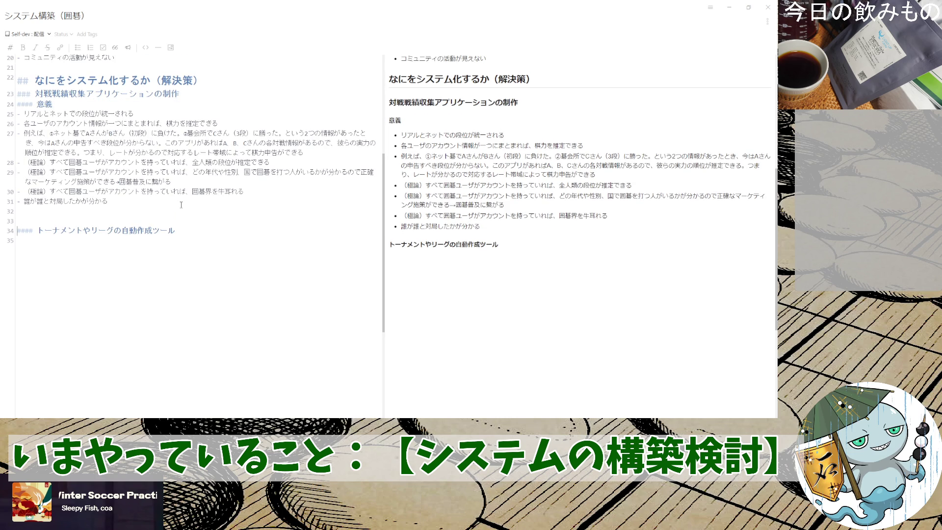
pyautogui.press('Delete')
pyautogui.press('Delete')
pyautogui.press('Down')
pyautogui.write('#### 意義')
pyautogui.press('Return')
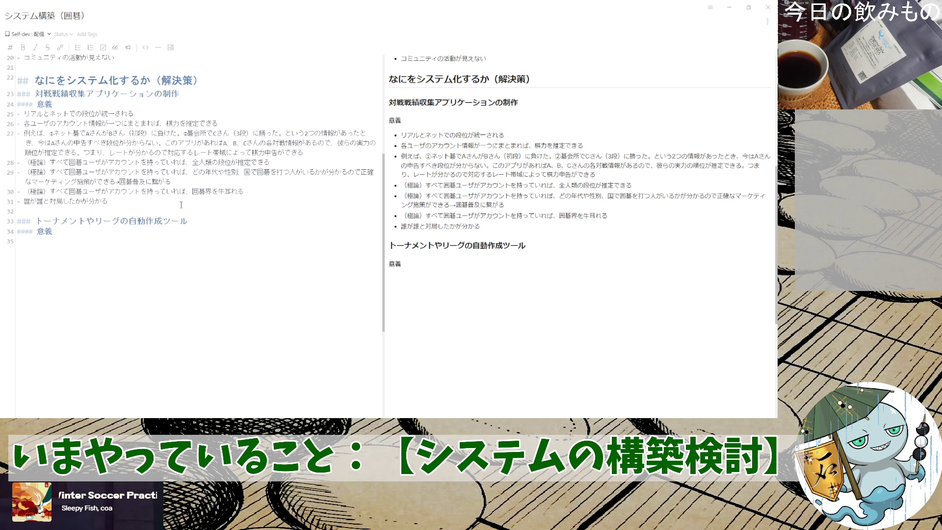
pyautogui.write('-')
pyautogui.scroll(2, 180, 205)
pyautogui.scroll(5, 181, 230)
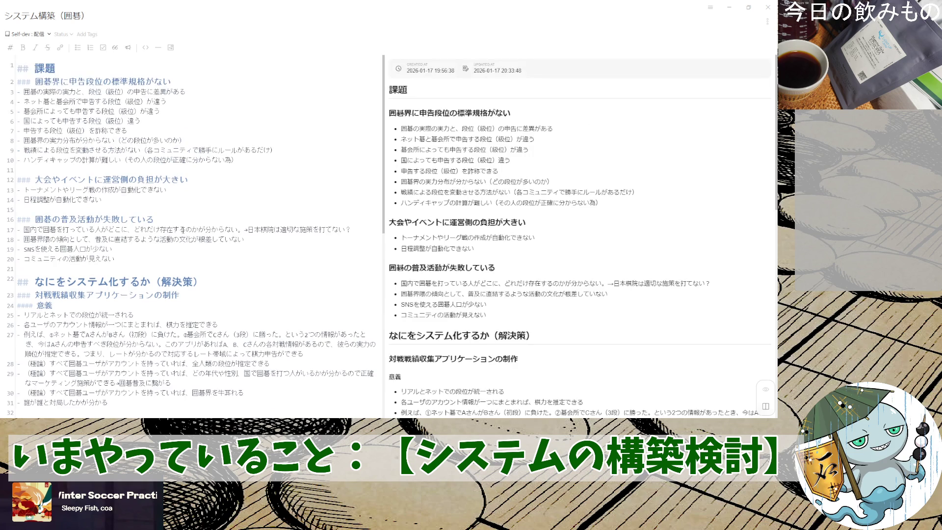
pyautogui.scroll(-3, 182, 228)
pyautogui.scroll(3, 119, 175)
# - Remove one # from every heading, promoting 課題, problem, solution and tournament headings one level
pyautogui.press('BackSpace')
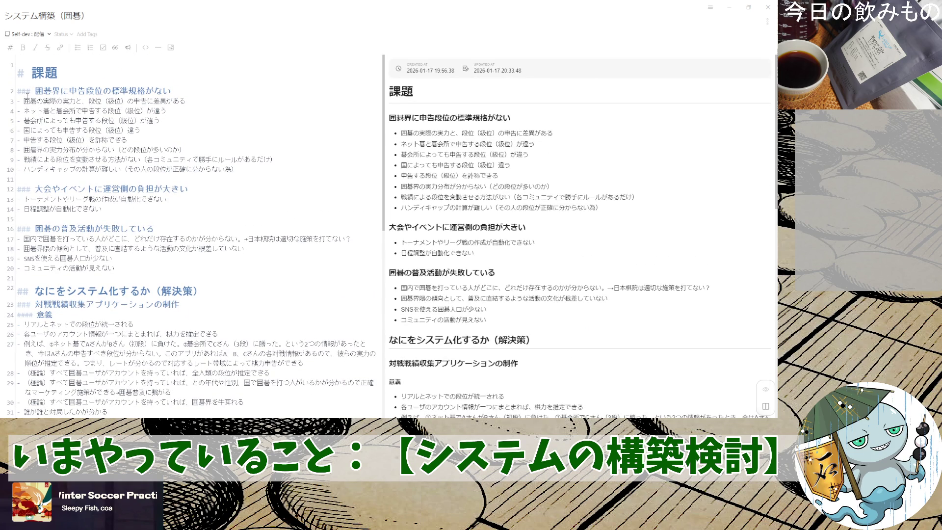
pyautogui.press('Down')
pyautogui.press('BackSpace')
pyautogui.press('Down')
pyautogui.press('Down')
pyautogui.press('Down')
pyautogui.press('BackSpace')
pyautogui.press('Down')
pyautogui.press('Down')
pyautogui.press('Down')
pyautogui.press('BackSpace')
pyautogui.press('BackSpace')
pyautogui.press('Down')
pyautogui.press('BackSpace')
pyautogui.press('Down')
pyautogui.press('BackSpace')
pyautogui.press('Down')
pyautogui.press('Down')
pyautogui.press('Down')
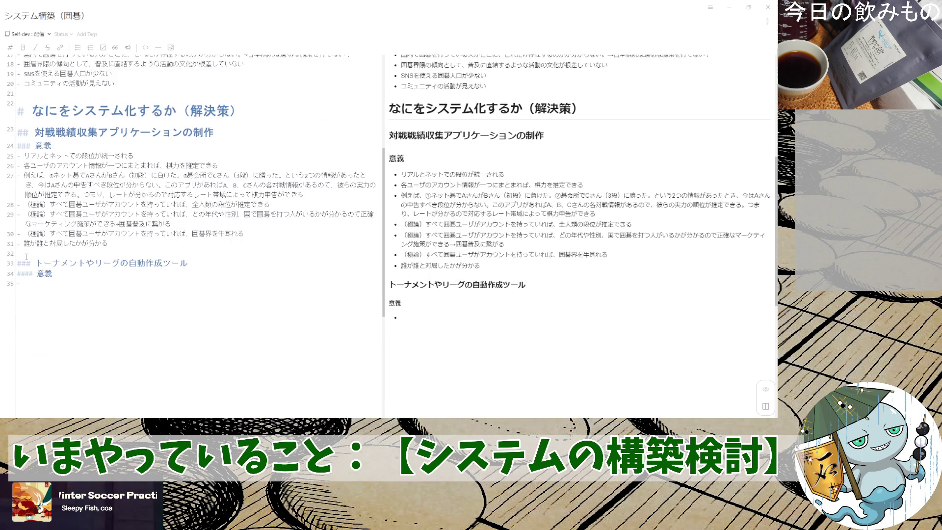
pyautogui.press('BackSpace')
pyautogui.press('Down')
pyautogui.press('BackSpace')
pyautogui.scroll(5, 133, 267)
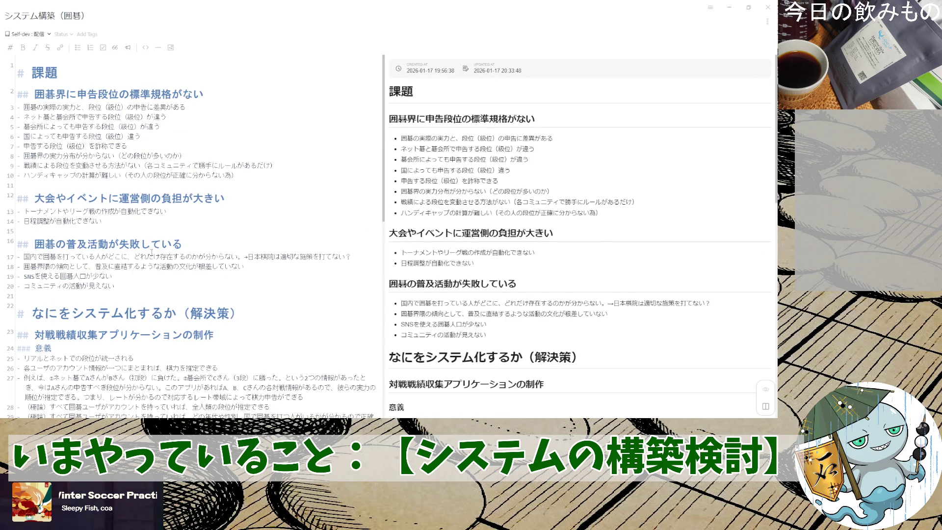
pyautogui.scroll(-5, 151, 252)
pyautogui.scroll(5, 152, 251)
pyautogui.scroll(-4, 152, 251)
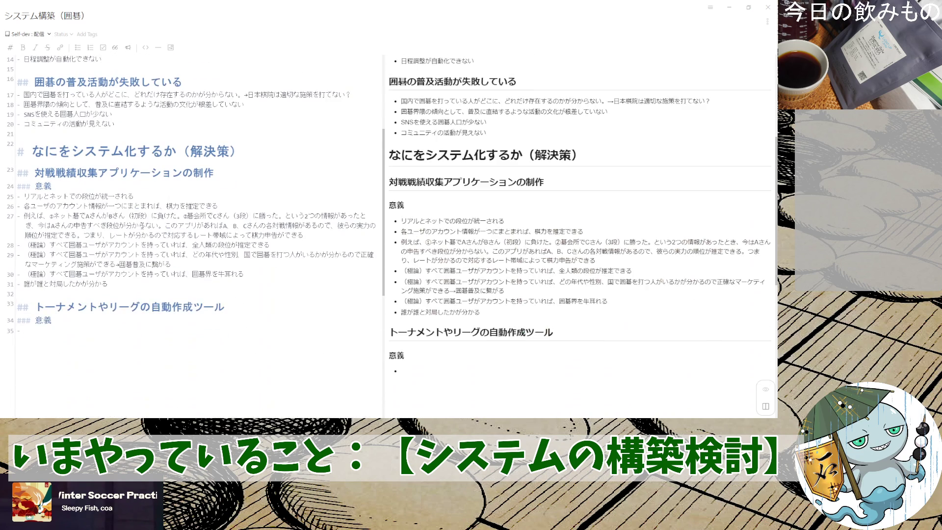
pyautogui.scroll(2, 29, 188)
pyautogui.scroll(4, 30, 188)
pyautogui.scroll(-6, 44, 195)
pyautogui.scroll(-2, 51, 199)
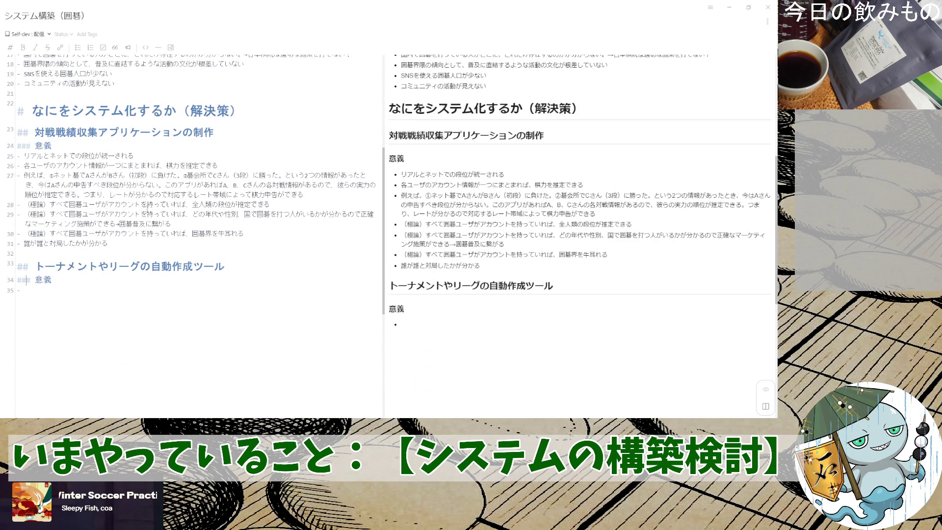
pyautogui.scroll(5, 147, 210)
pyautogui.scroll(-3, 147, 210)
pyautogui.scroll(-1, 147, 210)
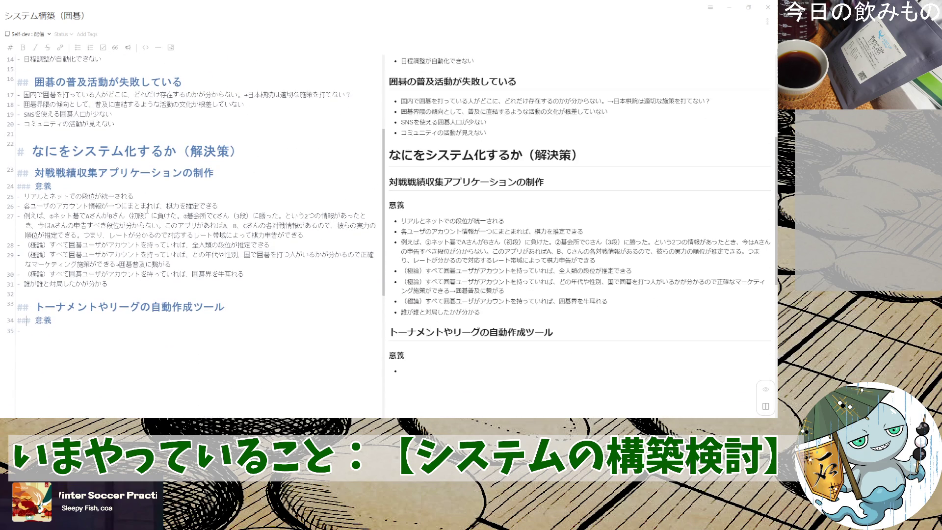
pyautogui.scroll(-3, 148, 210)
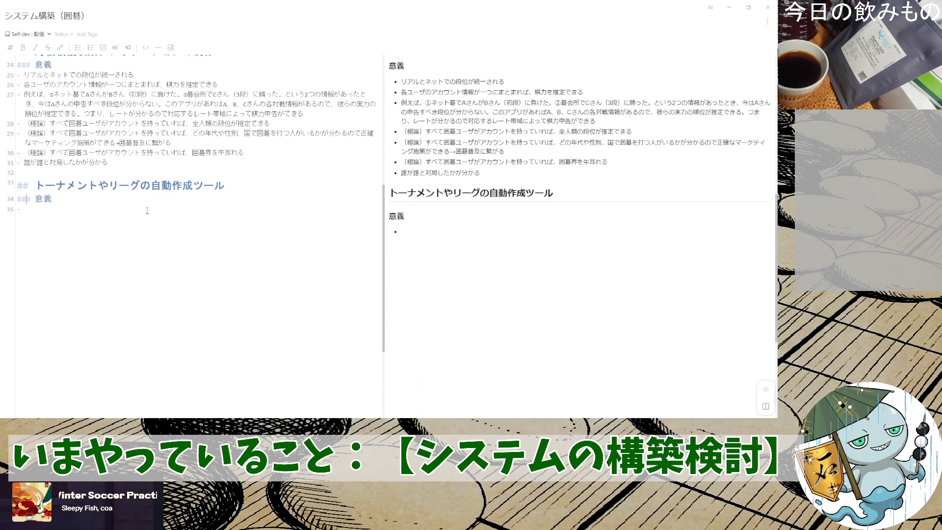
pyautogui.scroll(1, 148, 211)
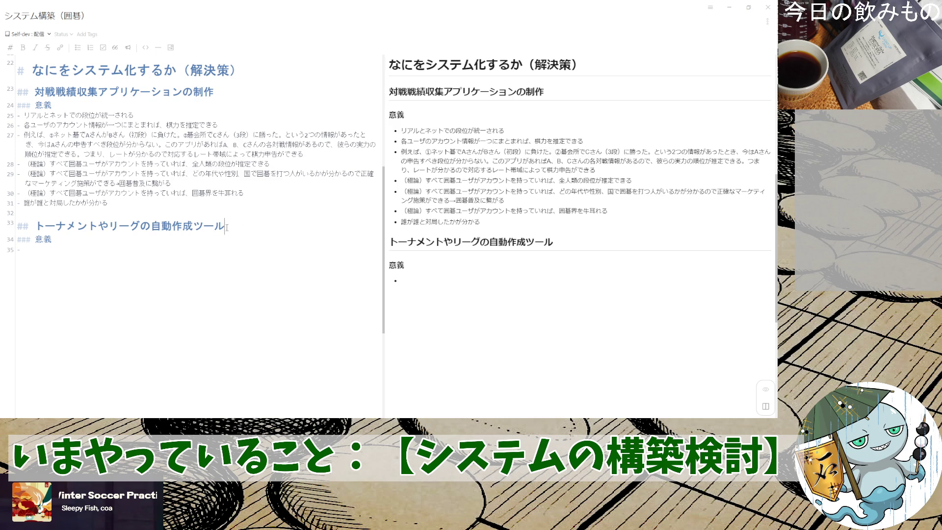
# - Delete ツール from the end of the tournament/league heading
pyautogui.moveTo(230, 228); pyautogui.dragTo(194, 227)
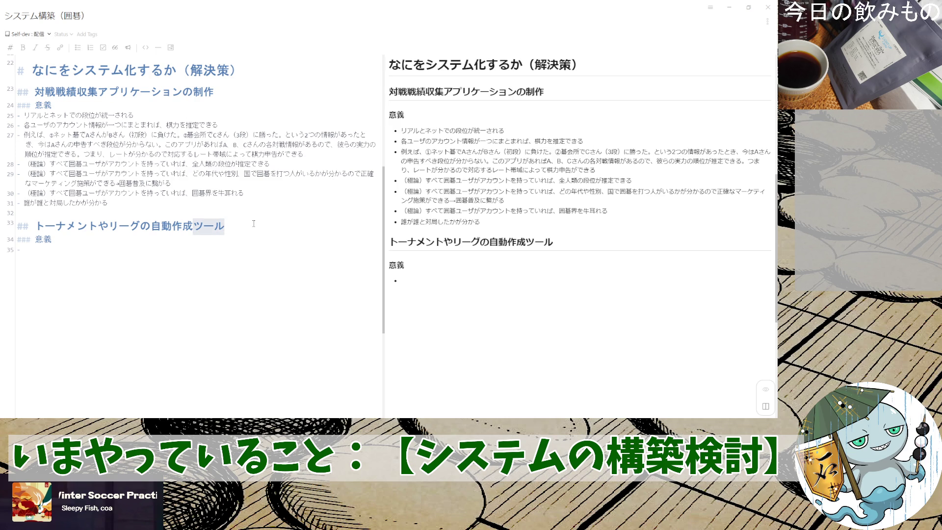
pyautogui.press('BackSpace')
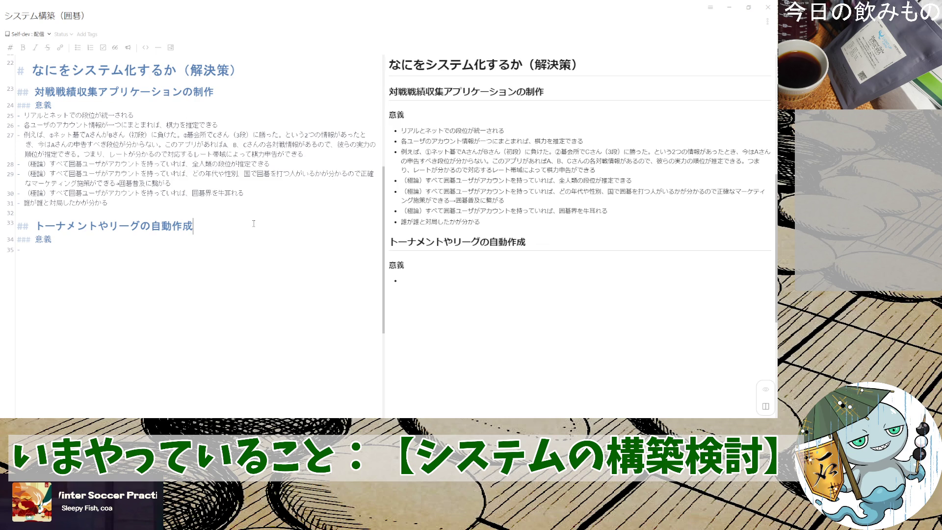
pyautogui.write('app')
# - Append アプリの制作 so the heading reads トーナメントやリーグの自動作成アプリの制作
pyautogui.press('BackSpace')
pyautogui.press('BackSpace')
pyautogui.press('BackSpace')
pyautogui.write('apuri')
pyautogui.press('space')
pyautogui.press('Return')
pyautogui.write('noseiskau')
pyautogui.press('BackSpace')
pyautogui.press('BackSpace')
pyautogui.press('BackSpace')
pyautogui.press('BackSpace')
pyautogui.write('isaku')
pyautogui.press('space')
pyautogui.press('Return')
pyautogui.press('Down')
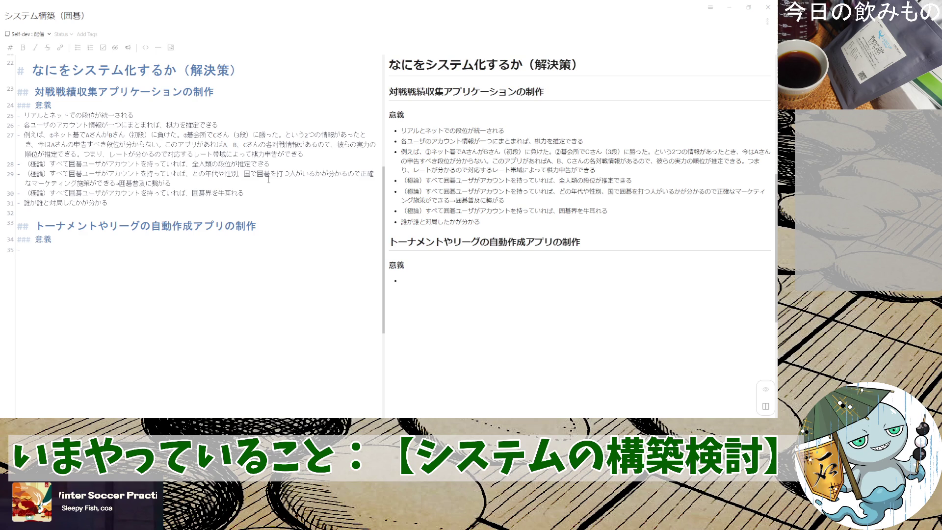
pyautogui.click(253, 93)
pyautogui.scroll(1, 253, 95)
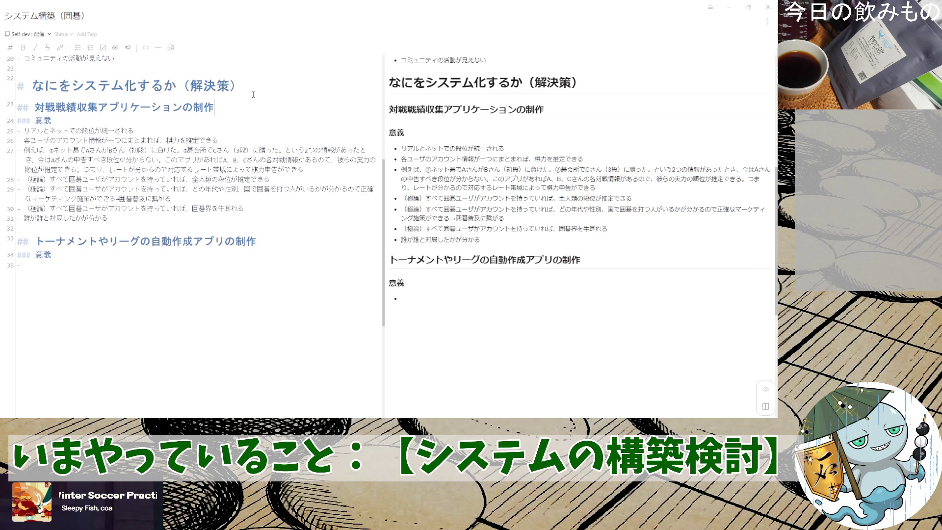
# - Insert a ### 概要 subheading with an empty bullet under the match-record app heading
pyautogui.press('Return')
pyautogui.write('##')
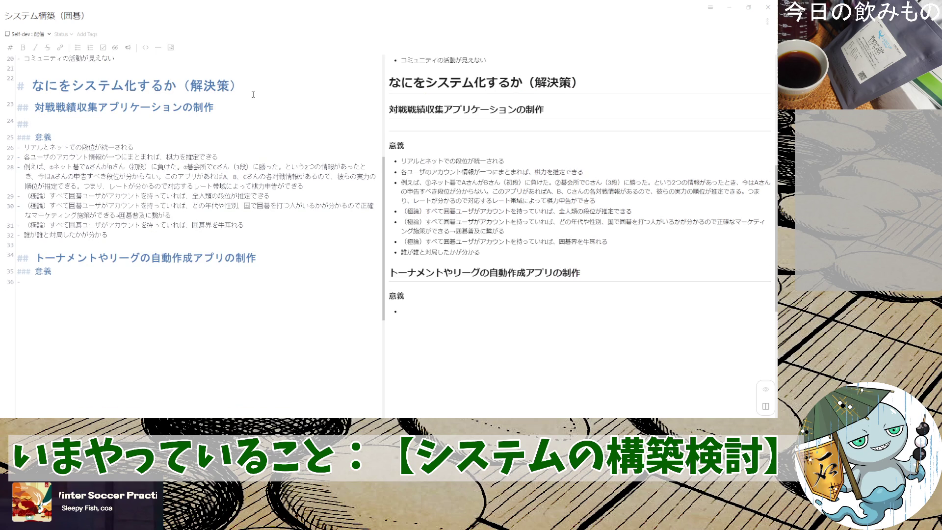
pyautogui.write('# 概要')
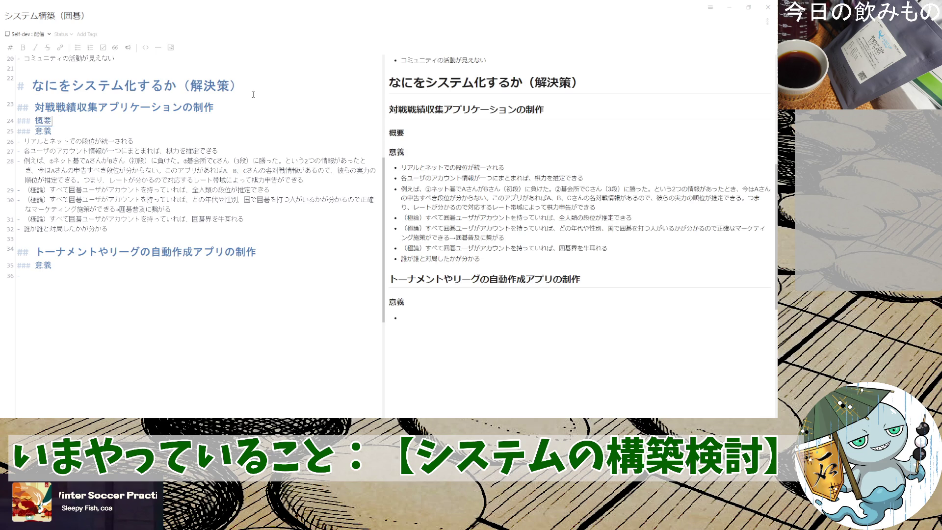
pyautogui.press('Return')
pyautogui.press('Return')
pyautogui.write('-')
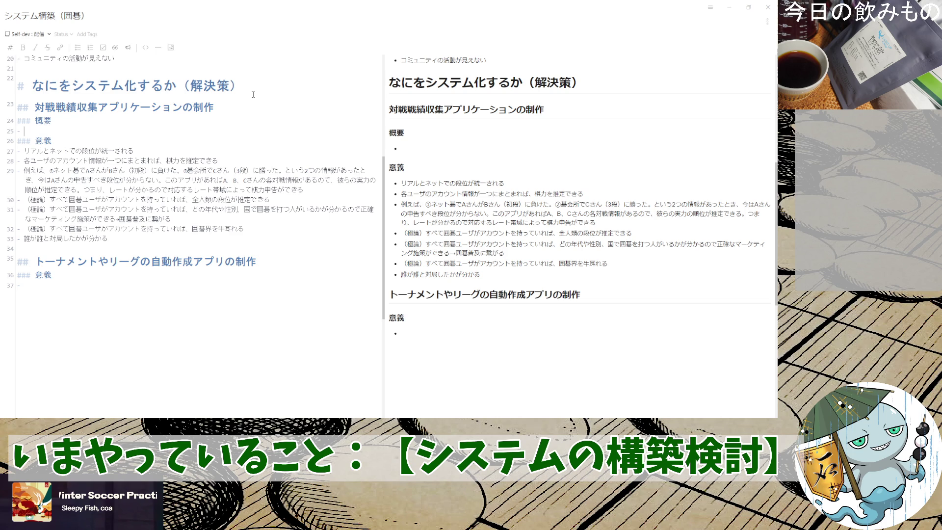
pyautogui.write('あかうんとｔとうろくきのう')
# - Make the first 概要 bullet アカウント登録機能 and start a second bullet
pyautogui.press('space')
pyautogui.press('Return')
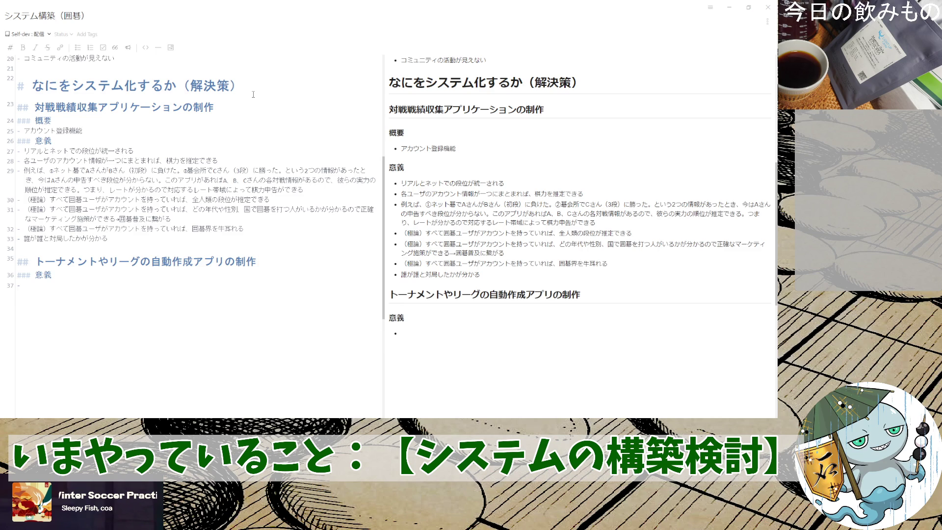
pyautogui.press('Return')
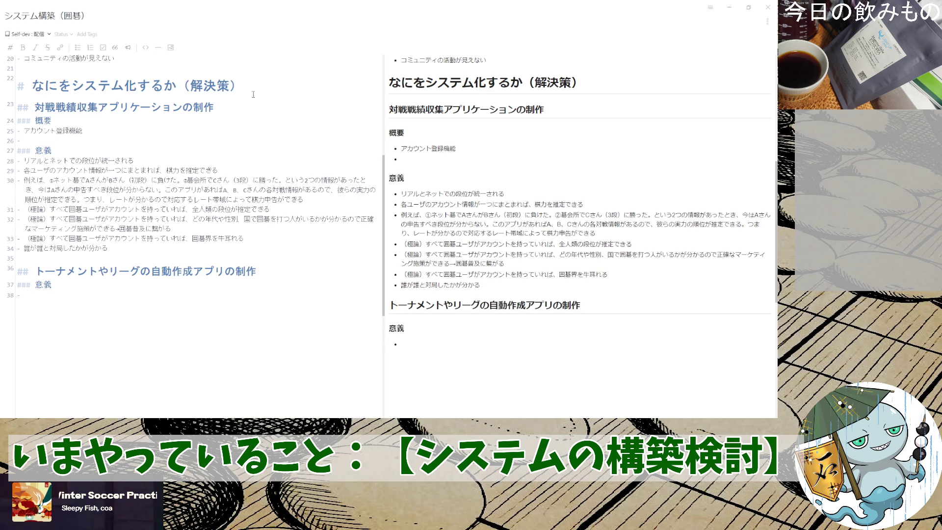
pyautogui.write('あかうんと')
# - Write アカウント情報の保持（ID、年齢、場所、性別）, dropping 名前, and start a new bullet
pyautogui.press('space')
pyautogui.write('じょうほう')
pyautogui.press('space')
pyautogui.press('Return')
pyautogui.write('のほじ')
pyautogui.press('space')
pyautogui.write('（')
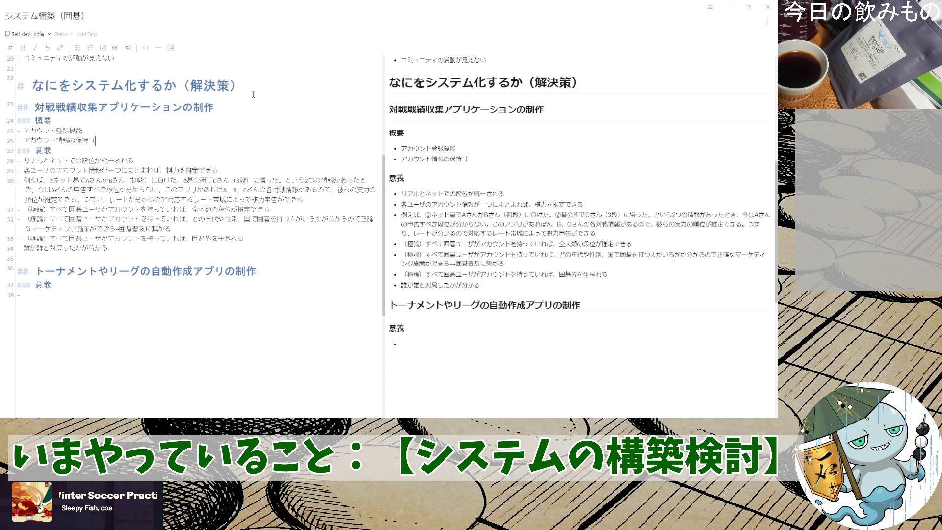
pyautogui.write('なまえ')
pyautogui.press('space')
pyautogui.press('BackSpace')
pyautogui.press('BackSpace')
pyautogui.write('ID、')
pyautogui.write('年齢、')
pyautogui.write('場所、。')
pyautogui.write('性別')
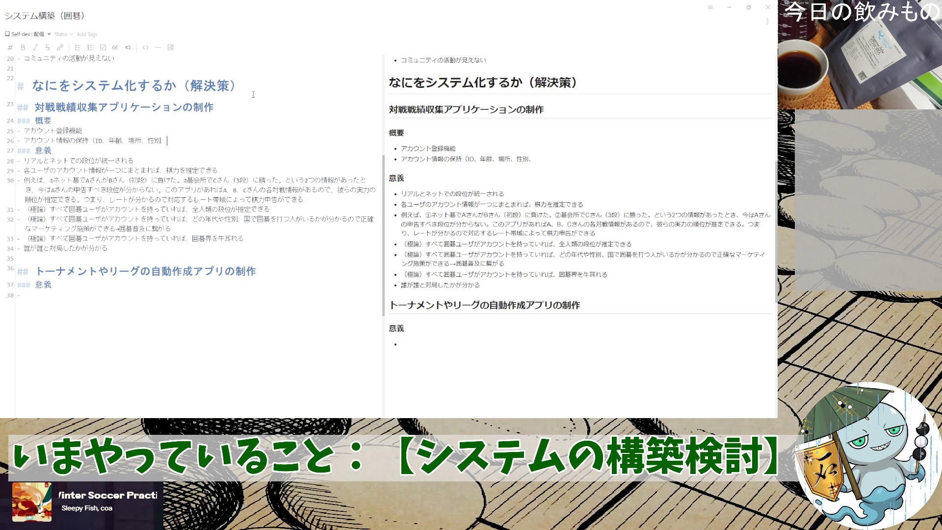
pyautogui.write('）')
pyautogui.press('Return')
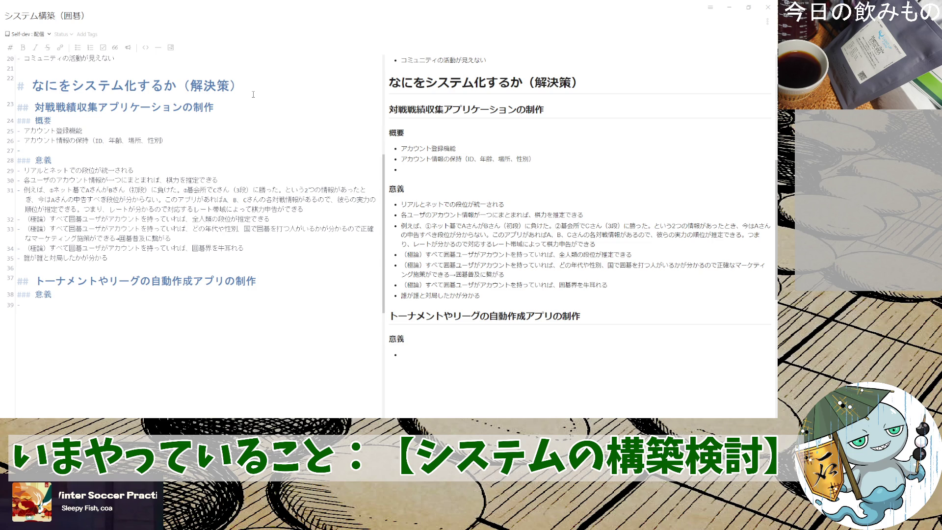
pyautogui.write('大戦時n')
# - Reword the third 概要 bullet to read リアルでは、そのアプリで【対戦する】
pyautogui.press('BackSpace')
pyautogui.press('BackSpace')
pyautogui.press('BackSpace')
pyautogui.write('大戦対戦')
pyautogui.write('時の')
pyautogui.press('Return')
pyautogui.press('BackSpace')
pyautogui.press('BackSpace')
pyautogui.press('BackSpace')
pyautogui.write('リアルでは、')
pyautogui.write('そのあぶ')
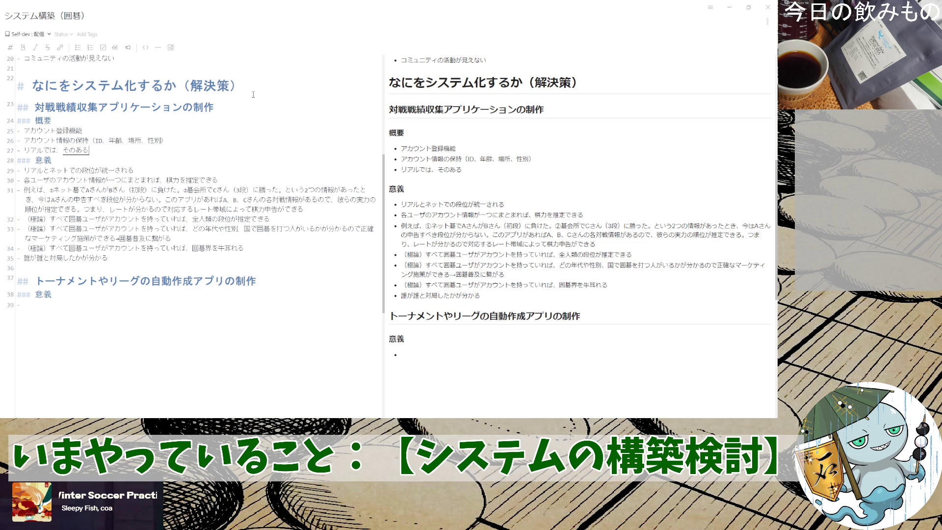
pyautogui.write('りで')
pyautogui.press('space')
pyautogui.press('Return')
pyautogui.write('対戦する」')
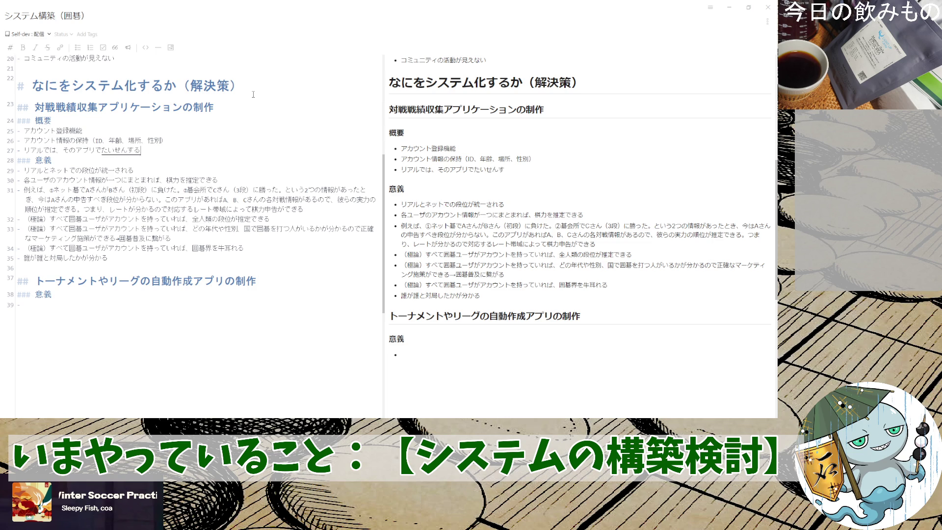
pyautogui.press('space')
pyautogui.press('Return')
pyautogui.press('Left')
pyautogui.press('Left')
pyautogui.press('Left')
pyautogui.press('Left')
pyautogui.press('Left')
pyautogui.write('【対戦する】')
pyautogui.write('と')
pyautogui.write('したら')
# - Continue the bullet with →【勝ち負け入力】, choosing 勝ち負け入力 over 結果登録
pyautogui.press('Return')
pyautogui.press('BackSpace')
pyautogui.press('BackSpace')
pyautogui.press('BackSpace')
pyautogui.press('BackSpace')
pyautogui.write('s')
pyautogui.write('osureba')
pyautogui.press('Return')
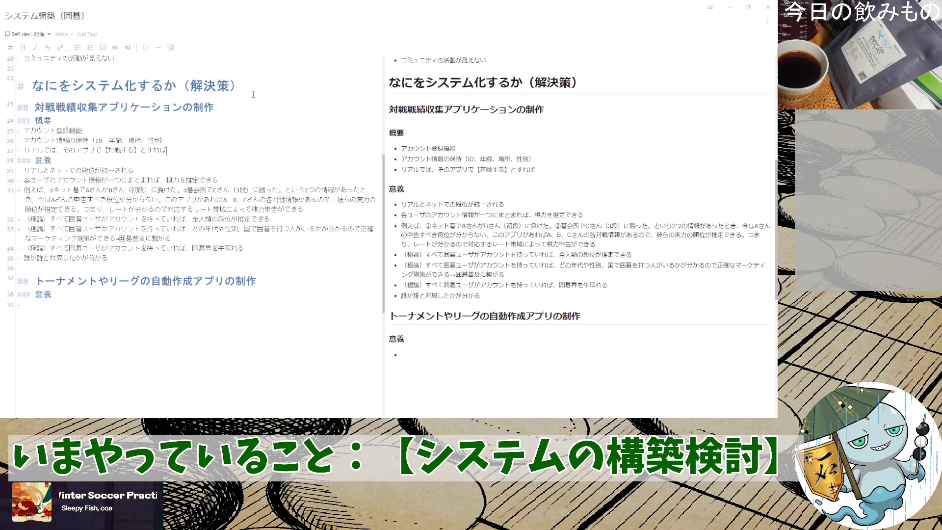
pyautogui.write('taisen')
pyautogui.press('space')
pyautogui.press('Return')
pyautogui.press('Left')
pyautogui.press('Left')
pyautogui.press('Left')
pyautogui.write('→')
pyautogui.write('【k')
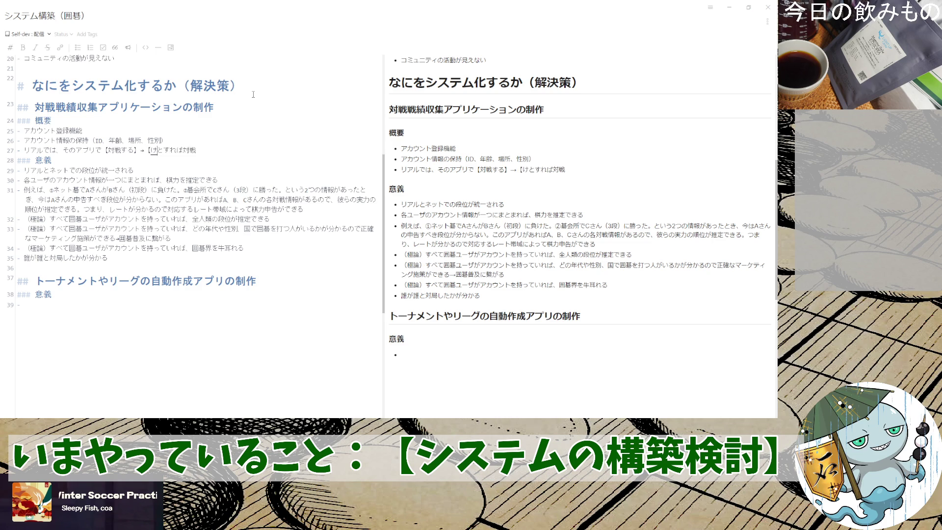
pyautogui.write('ekkatouroku')
pyautogui.press('space')
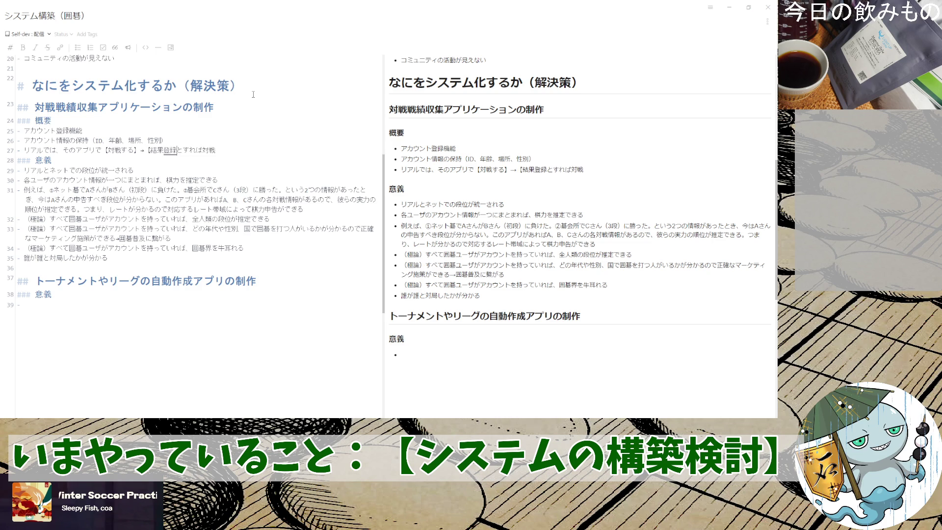
pyautogui.press('BackSpace')
pyautogui.press('BackSpace')
pyautogui.press('BackSpace')
pyautogui.write('kachimake')
pyautogui.press('space')
pyautogui.press('Return')
pyautogui.write('nyuuryoku')
pyautogui.press('space')
pyautogui.write(']')
pyautogui.press('Return')
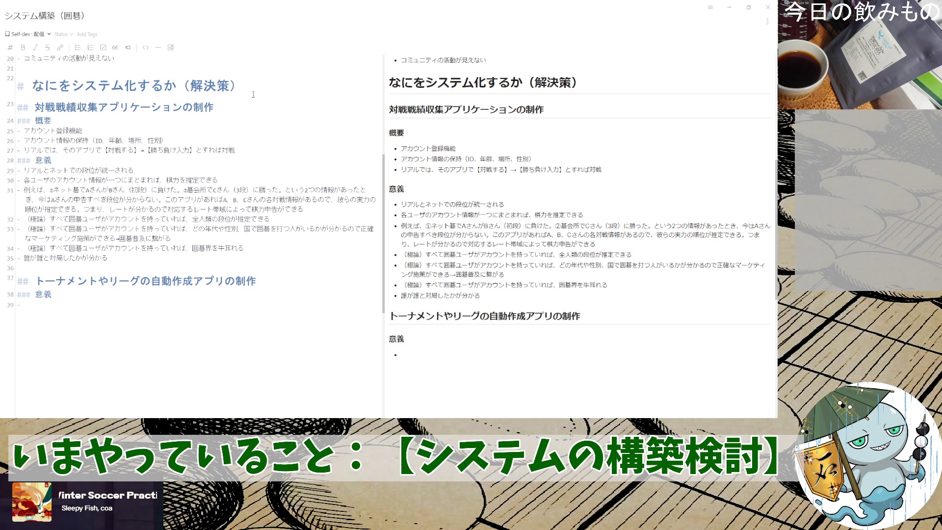
# - End the bullet with として対戦履歴を残す and start a new ネットでは、 bullet
pyautogui.press('BackSpace')
pyautogui.press('BackSpace')
pyautogui.write('taisennir')
pyautogui.press('BackSpace')
pyautogui.press('BackSpace')
pyautogui.write('rireki')
pyautogui.press('space')
pyautogui.press('Return')
pyautogui.press('Left')
pyautogui.press('Left')
pyautogui.press('Left')
pyautogui.press('BackSpace')
pyautogui.press('BackSpace')
pyautogui.press('BackSpace')
pyautogui.write('shite')
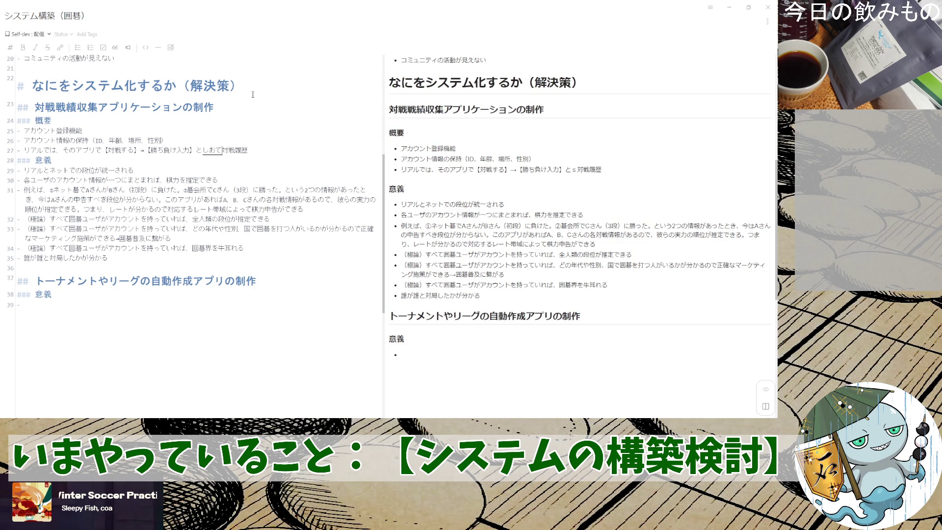
pyautogui.press('Return')
pyautogui.press('End')
pyautogui.write('wop')
pyautogui.press('BackSpace')
pyautogui.write('nokosu')
pyautogui.press('space')
pyautogui.press('Return')
pyautogui.press('Return')
pyautogui.write('nettodeha,')
pyautogui.press('Return')
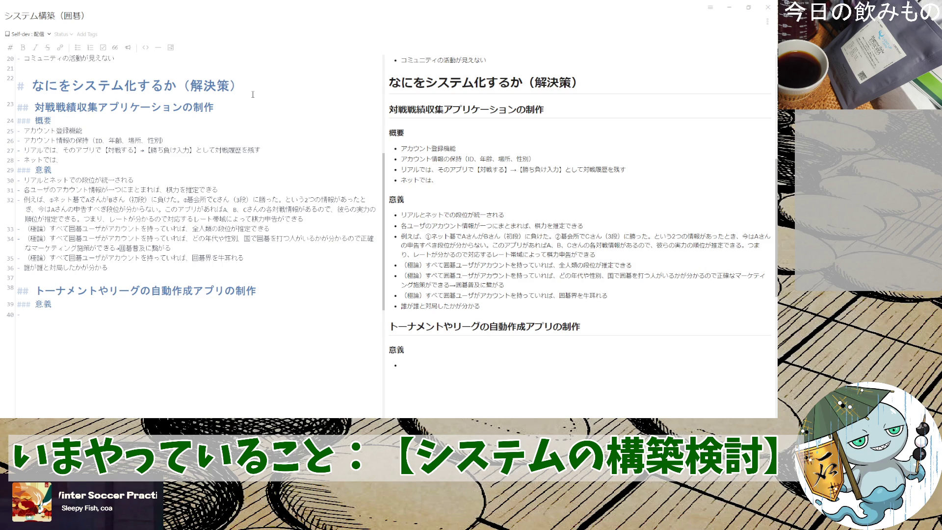
# - Write アプリ側で連携して対戦履歴を on the online bullet
pyautogui.press('Return')
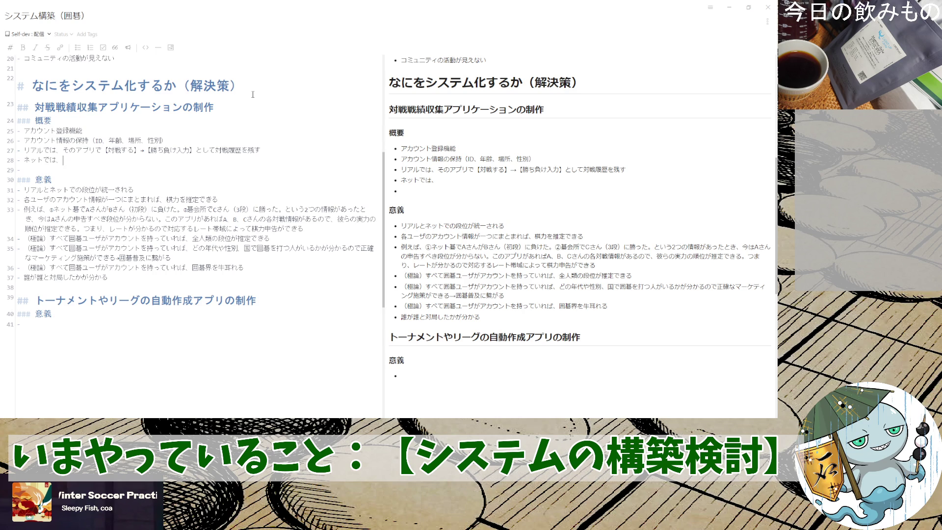
pyautogui.write('aburigawade')
pyautogui.press('space')
pyautogui.press('Return')
pyautogui.write('renkei')
pyautogui.press('space')
pyautogui.write('shite')
pyautogui.press('Return')
pyautogui.write('taisen')
pyautogui.press('space')
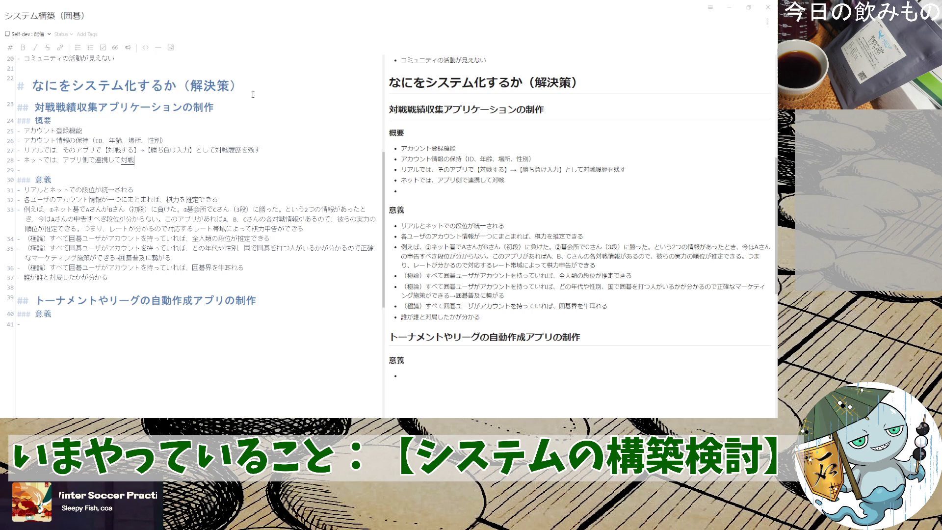
pyautogui.write('rirekiwo')
pyautogui.press('space')
pyautogui.press('Return')
pyautogui.write('jidou')
# - Finish the online bullet as このアプリに自動記録する（理想）
pyautogui.press('space')
pyautogui.write('kirokusuru')
pyautogui.press('space')
pyautogui.press('Return')
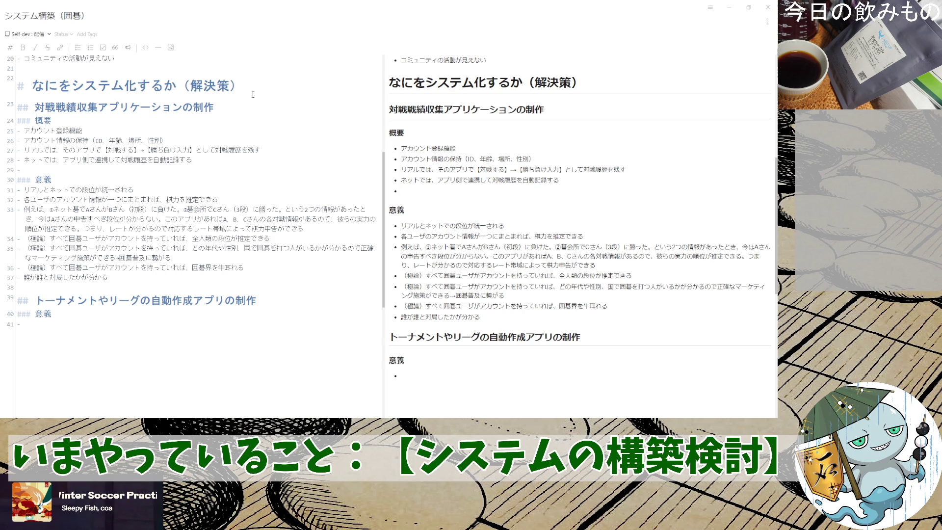
pyautogui.write('ka')
pyautogui.press('BackSpace')
pyautogui.press('BackSpace')
pyautogui.write('konoapurini')
pyautogui.press('space')
pyautogui.press('Return')
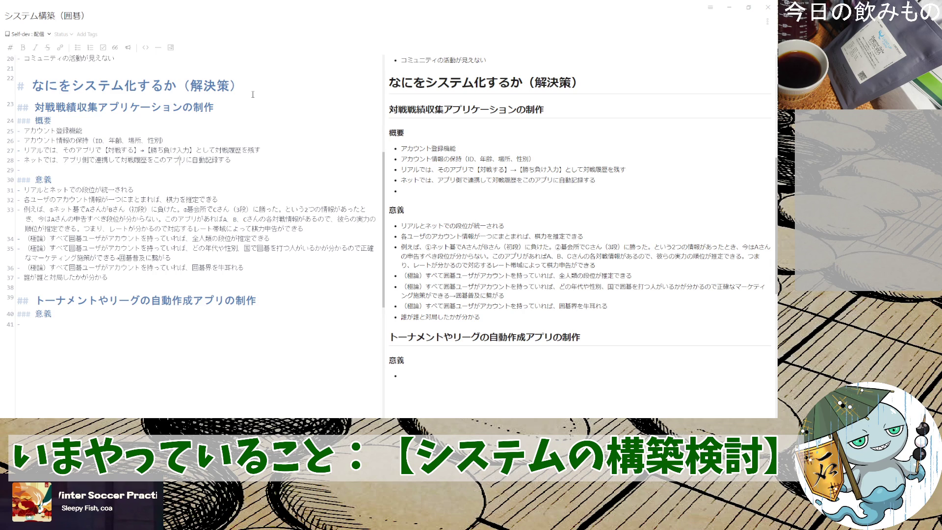
pyautogui.write('(risou')
pyautogui.press('space')
pyautogui.write(')')
# - Move the ネットでは、 prefix onto the completed bullet and delete the leftover duplicate bullet
pyautogui.press('Home')
pyautogui.hotkey('shift', 'Right')
pyautogui.hotkey('shift', 'Right')
pyautogui.hotkey('shift', 'Right')
pyautogui.hotkey('shift', 'Right')
pyautogui.hotkey('shift', 'Right')
pyautogui.hotkey('shift', 'Right')
pyautogui.hotkey('ctrl', 'c')
pyautogui.press('Right')
pyautogui.hotkey('ctrl', 'v')
pyautogui.press('Up')
pyautogui.press('BackSpace')
pyautogui.press('BackSpace')
pyautogui.press('BackSpace')
pyautogui.press('BackSpace')
pyautogui.press('BackSpace')
pyautogui.press('BackSpace')
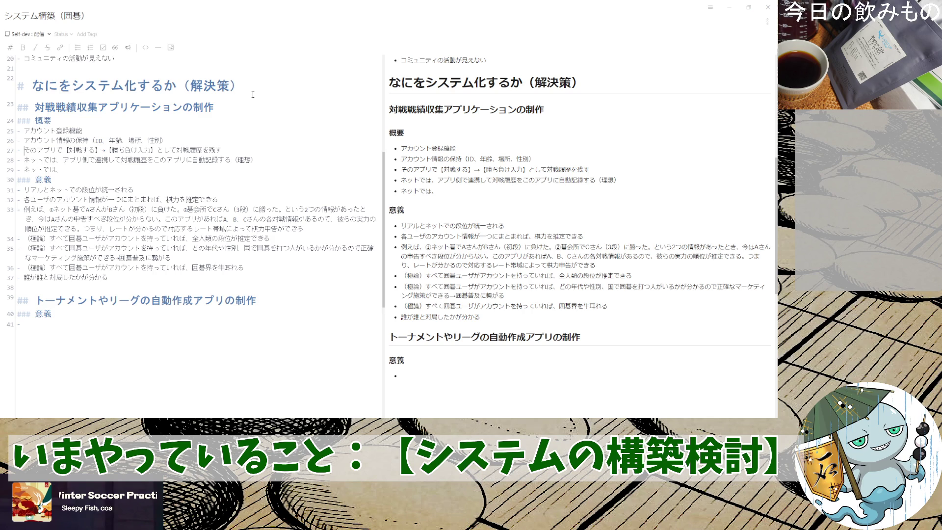
pyautogui.press('Up')
pyautogui.write('リアルでは、')
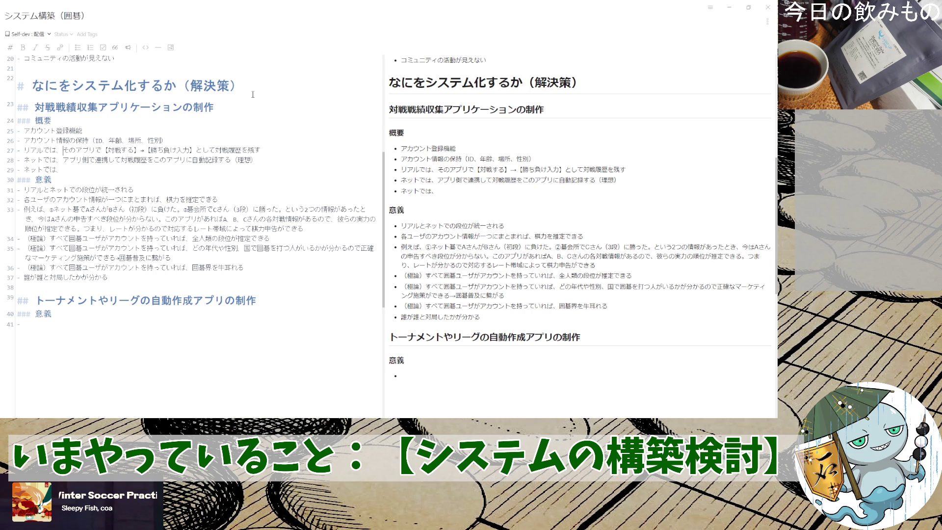
pyautogui.moveTo(59, 170); pyautogui.dragTo(3, 172)
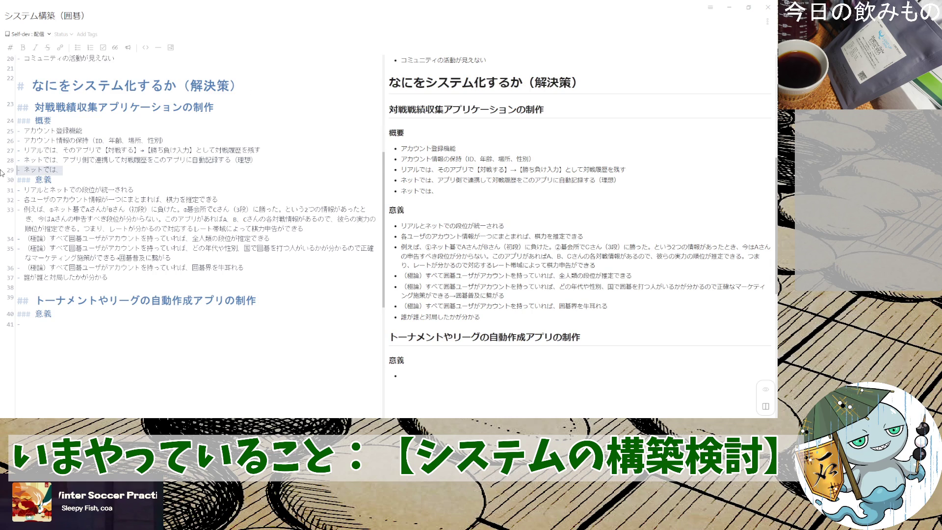
pyautogui.press('BackSpace')
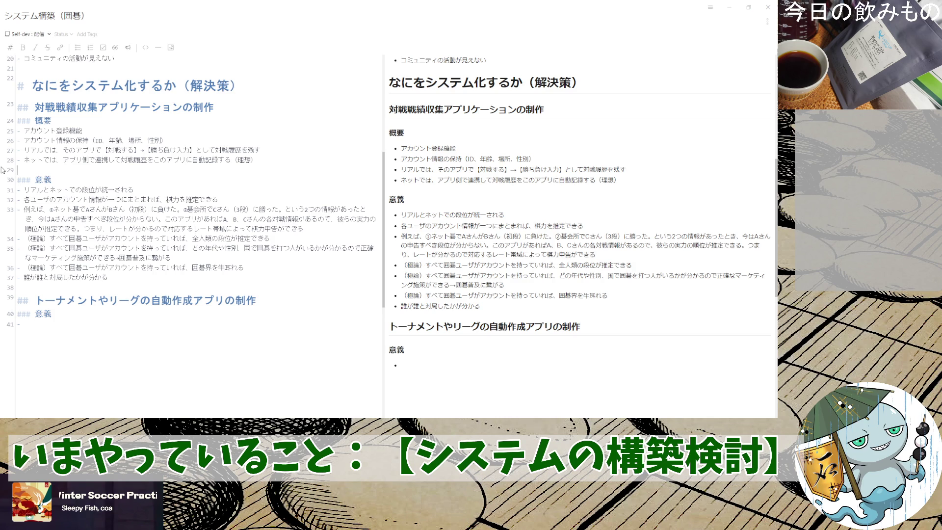
# - Add blank lines after the 意義 list and a new '### 方針' sub-heading
pyautogui.press('Down')
pyautogui.press('Down')
pyautogui.press('Return')
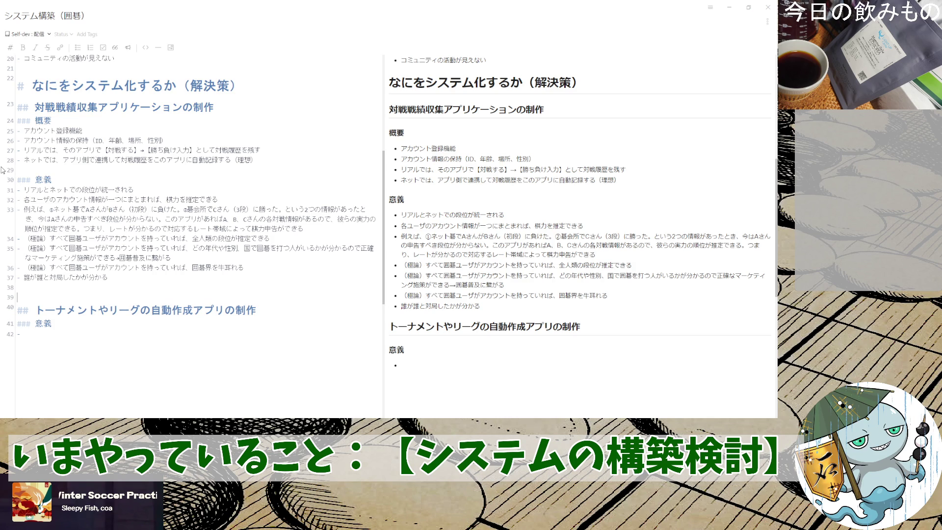
pyautogui.press('Return')
pyautogui.press('Up')
pyautogui.write('###')
pyautogui.press('BackSpace')
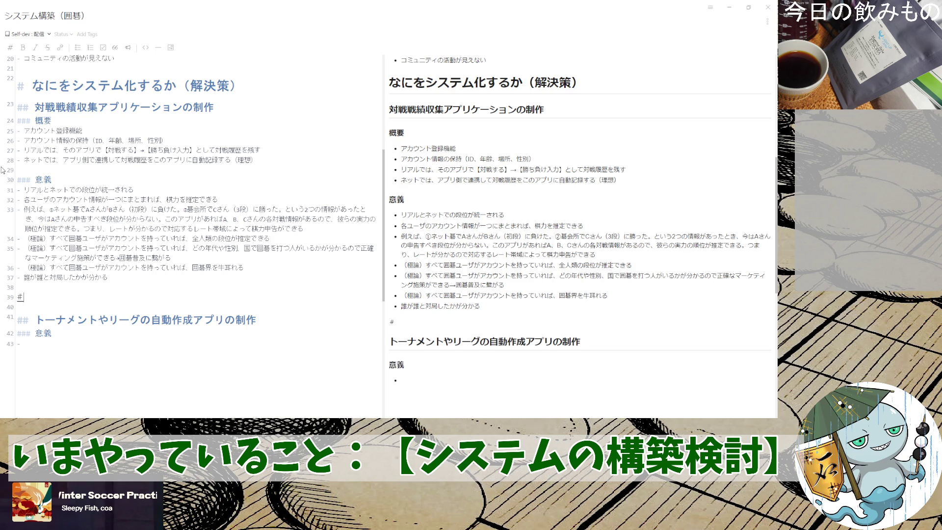
pyautogui.write('# ')
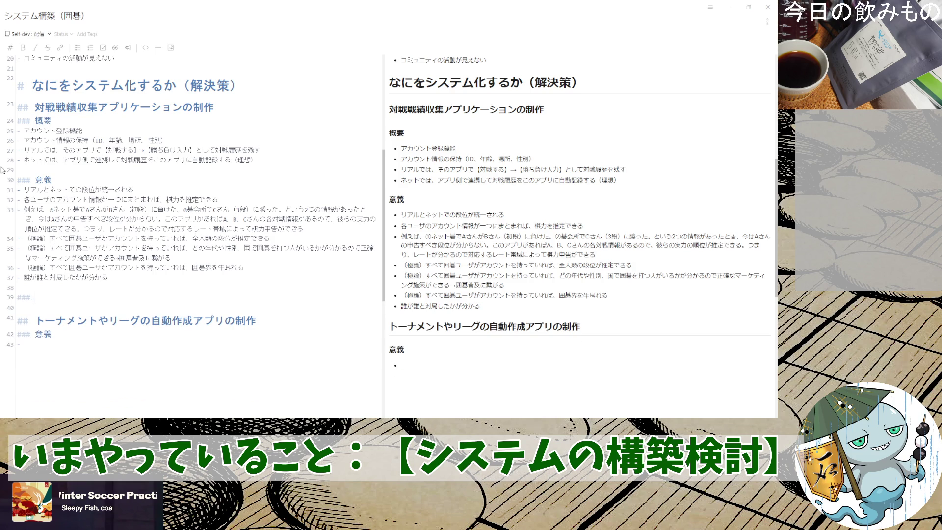
pyautogui.write('方針')
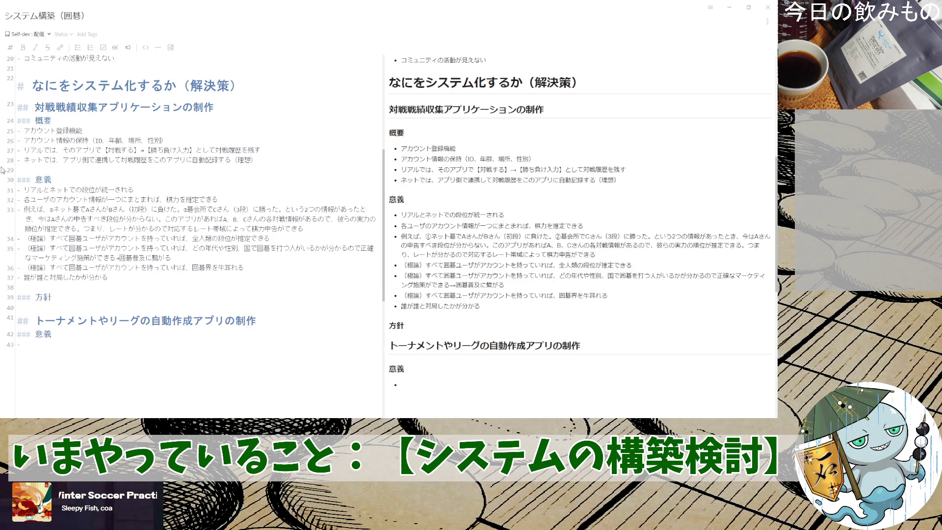
pyautogui.press('Return')
pyautogui.write('- ')
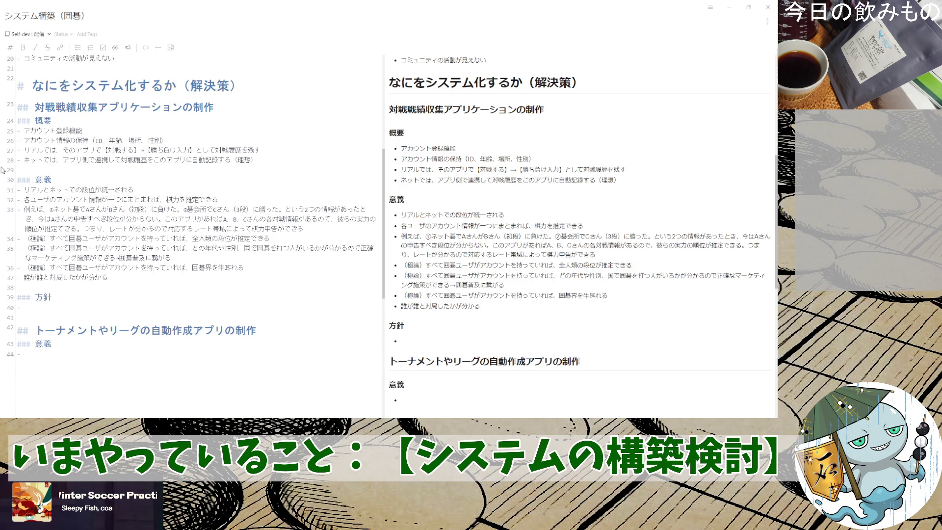
pyautogui.write('リアルでの実装のみ')
# - Add 方針 bullets 'リアルでの実装のみを先に実現する' and the start of 'リアルでは高齢者多いので、'
pyautogui.press('Return')
pyautogui.write('を先に')
pyautogui.press('Return')
pyautogui.write('実現する')
pyautogui.press('Return')
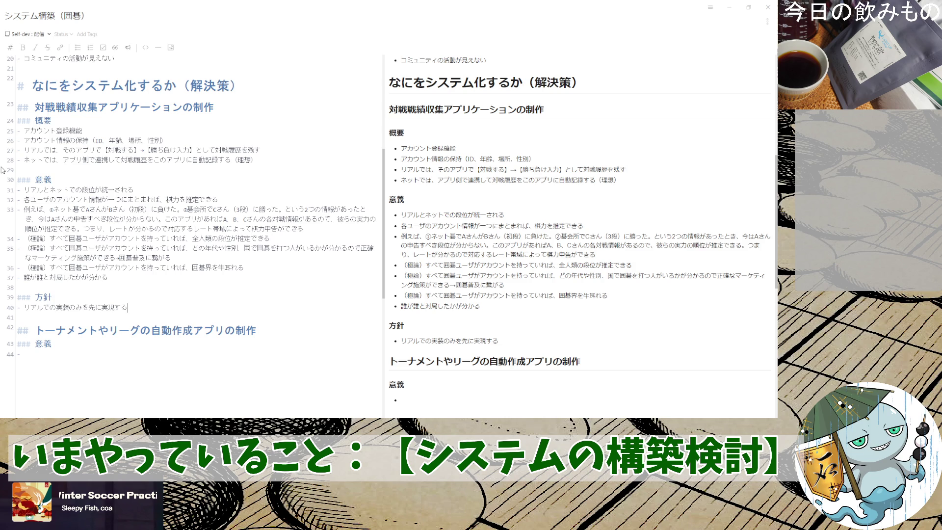
pyautogui.press('Return')
pyautogui.write('リアルで')
pyautogui.press('Return')
pyautogui.write('は')
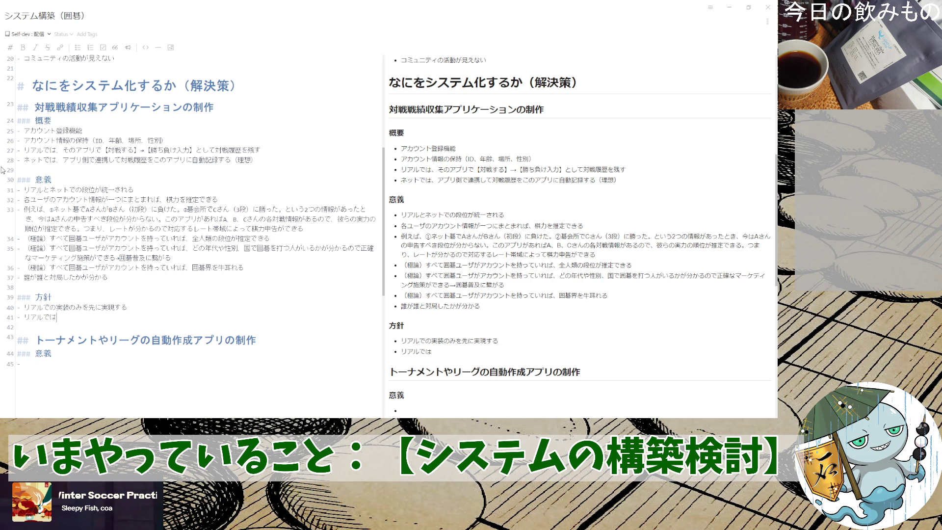
pyautogui.write('高齢者おおいので、')
pyautogui.press('space')
pyautogui.write('カード')
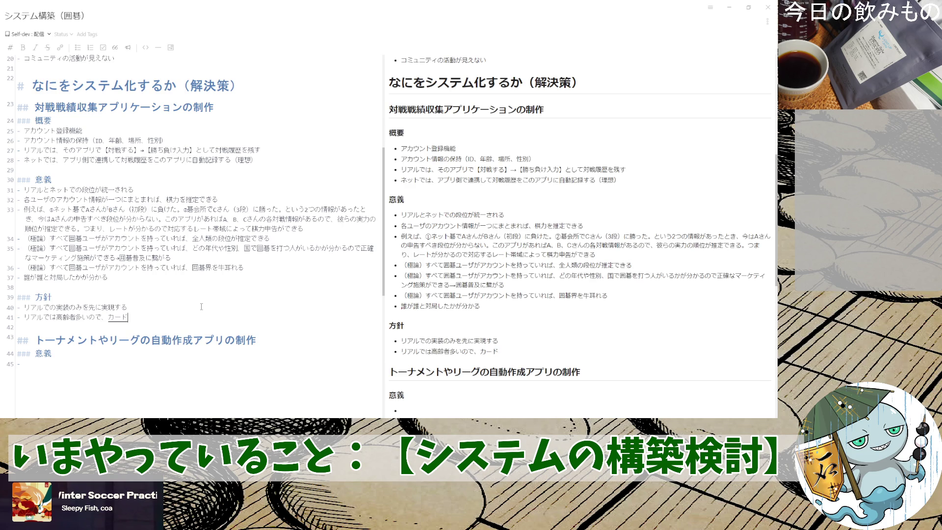
pyautogui.write('を配布して')
# - Extend the second 方針 bullet with 'カードを配布して…機器に読み取らせる' and start a new bullet
pyautogui.press('Return')
pyautogui.write('専用のききに')
pyautogui.press('space')
pyautogui.press('Return')
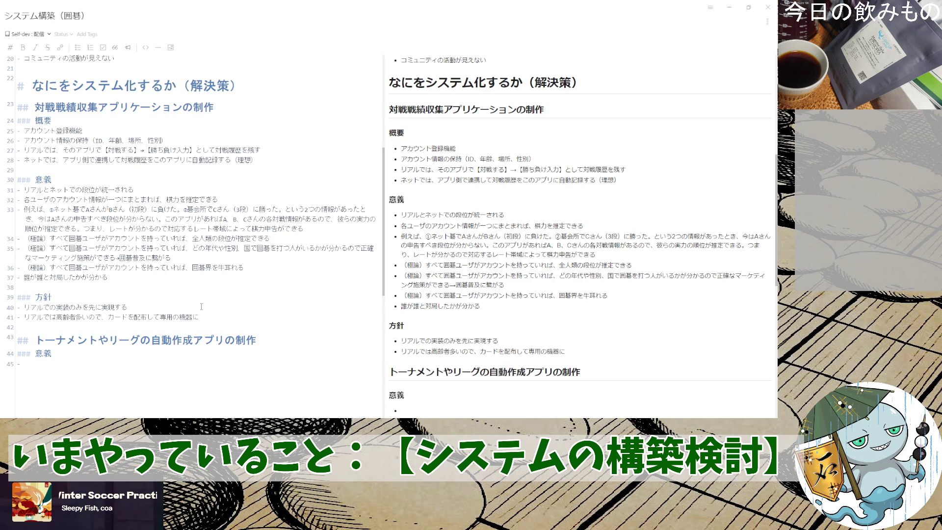
pyautogui.write('よみとらせる')
pyautogui.press('space')
pyautogui.press('Return')
pyautogui.write('?')
pyautogui.press('BackSpace')
pyautogui.press('Return')
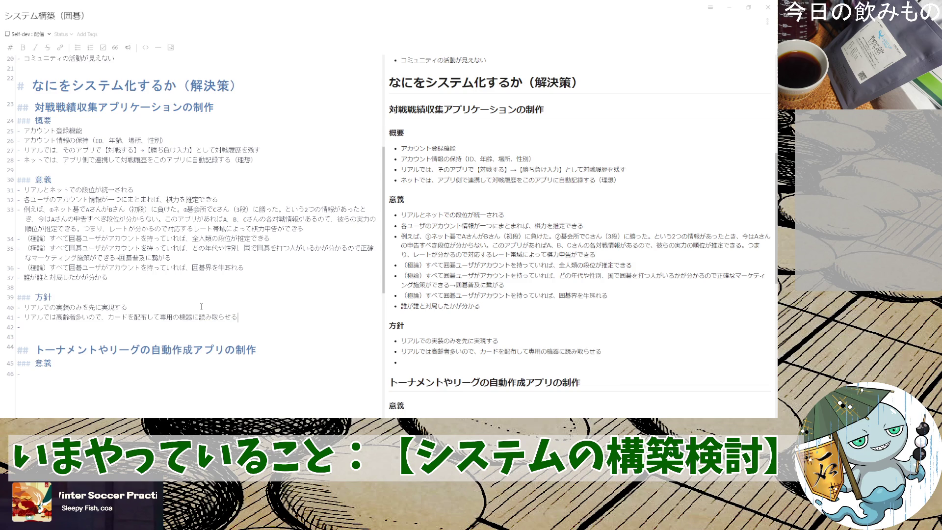
pyautogui.write('tok')
# - Try labelling the bullet as '案１：' and pasting a '案２：' variant below it
pyautogui.press('Up')
pyautogui.press('Left')
pyautogui.press('Left')
pyautogui.press('Left')
pyautogui.write('案１')
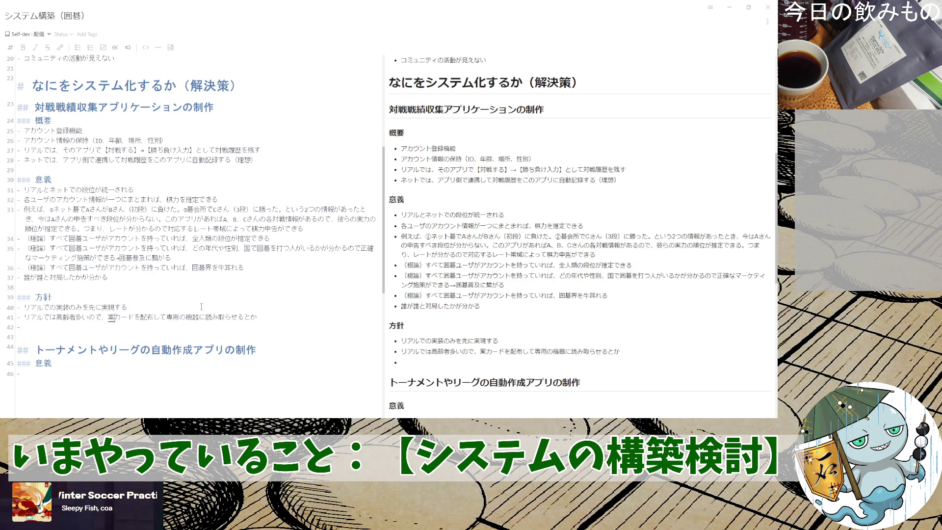
pyautogui.write('：')
pyautogui.hotkey('shift', 'Left')
pyautogui.hotkey('shift', 'Left')
pyautogui.hotkey('shift', 'Left')
pyautogui.hotkey('shift', 'Left')
pyautogui.hotkey('shift', 'Left')
pyautogui.hotkey('shift', 'Left')
pyautogui.hotkey('shift', 'Left')
pyautogui.hotkey('shift', 'Left')
pyautogui.hotkey('shift', 'Left')
pyautogui.hotkey('shift', 'Left')
pyautogui.hotkey('shift', 'Left')
pyautogui.hotkey('shift', 'Left')
pyautogui.hotkey('shift', 'Left')
pyautogui.hotkey('shift', 'Left')
pyautogui.hotkey('shift', 'Left')
pyautogui.hotkey('ctrl', 'c')
pyautogui.press('Right')
pyautogui.hotkey('ctrl', 'v')
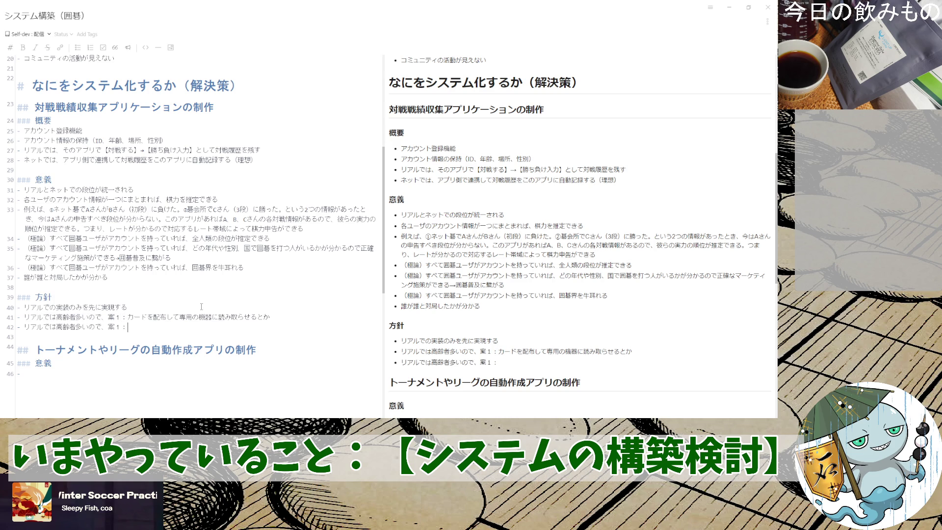
pyautogui.press('BackSpace')
pyautogui.write('2')
# - Remove the 案１：/案２： labels and delete the extra option line
pyautogui.press('Up')
pyautogui.press('BackSpace')
pyautogui.press('BackSpace')
pyautogui.press('BackSpace')
pyautogui.press('Right')
pyautogui.press('Right')
pyautogui.press('Right')
pyautogui.hotkey('shift', 'Down')
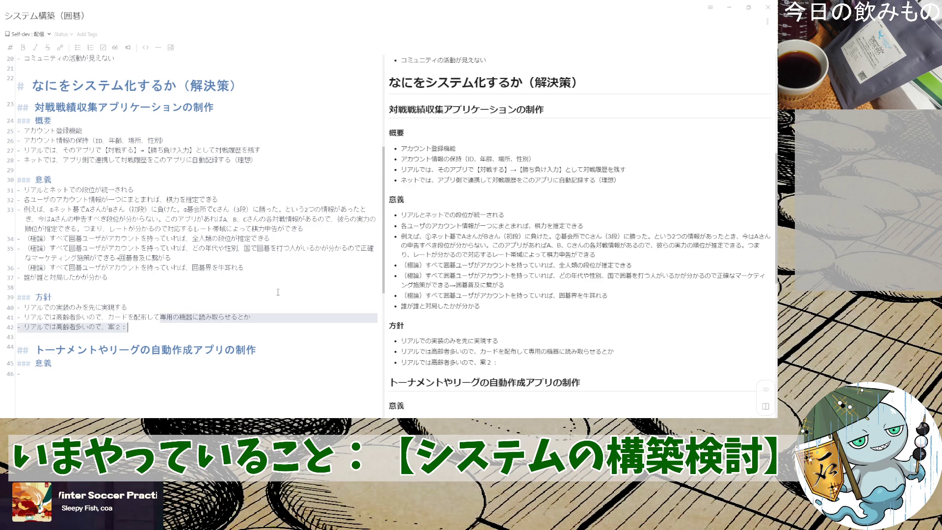
pyautogui.press('Delete')
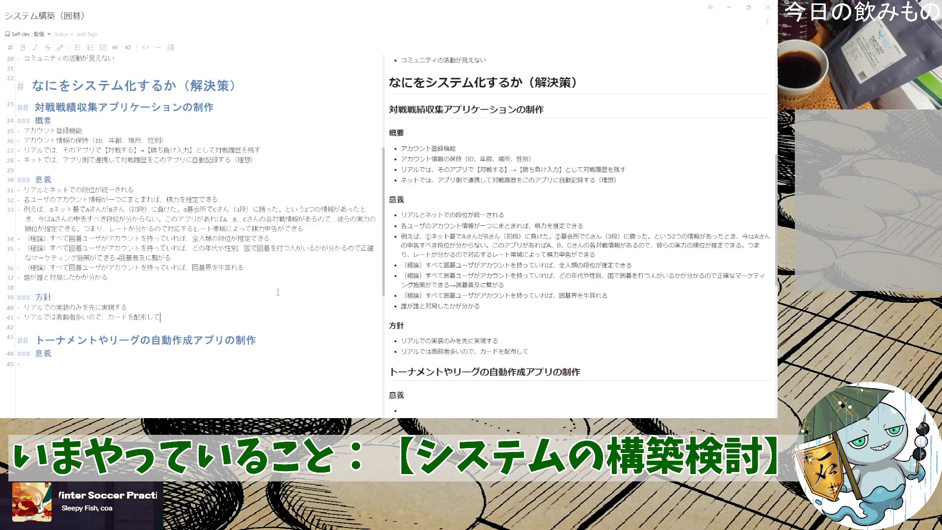
pyautogui.write('それを')
# - Reword the ending to '読み取ることで戦績を収集する'
pyautogui.press('Return')
pyautogui.write('よみとｒ')
pyautogui.write('ukotodesensekiwoshuushuusuru')
pyautogui.press('space')
pyautogui.press('Return')
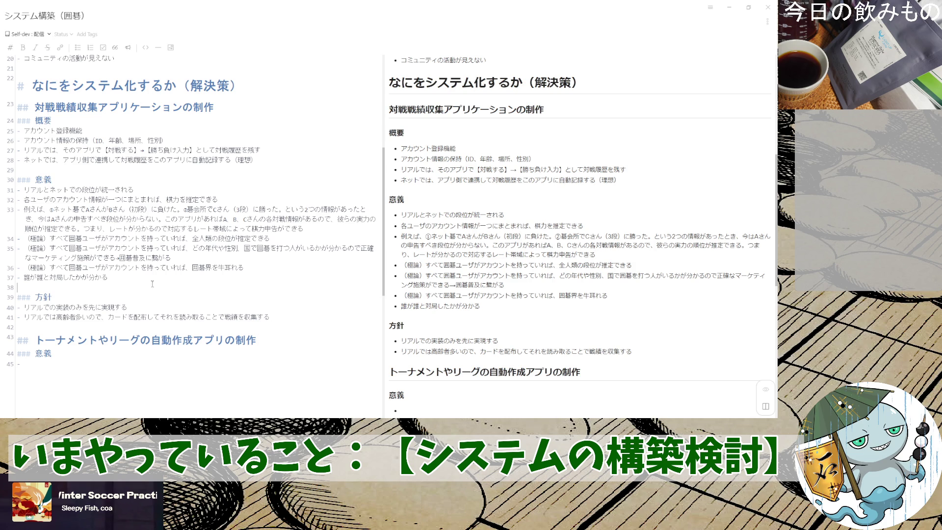
# - Add a new empty bullet to the match-record app's 意義 list
pyautogui.press('Return')
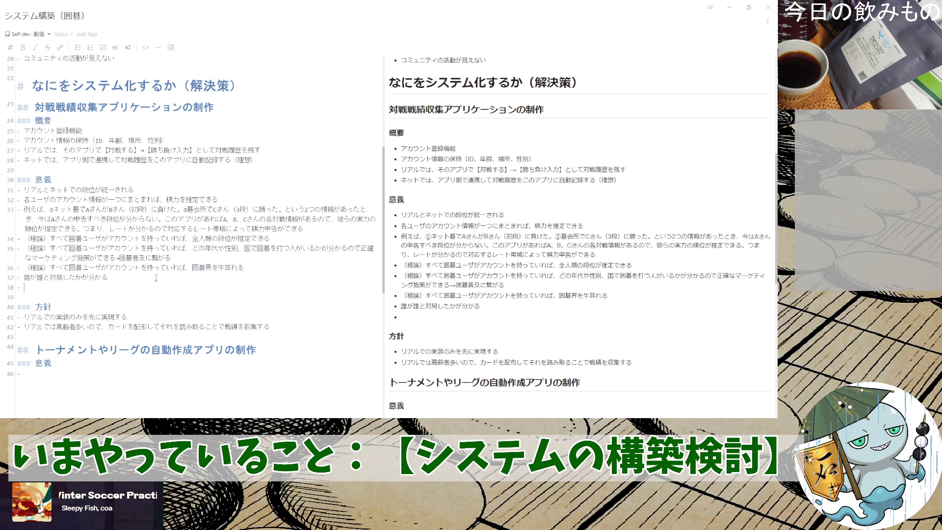
pyautogui.write('アカウント情報を')
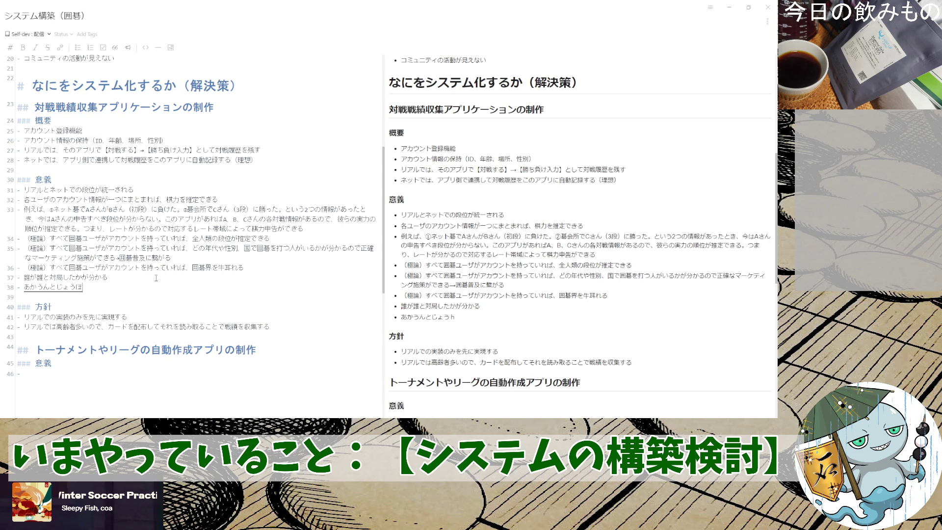
# - Write 'アカウント情報を碁会所に共有すれば、' in the new 意義 bullet, fixing the 碁会所 conversion
pyautogui.press('Return')
pyautogui.write('ごかいじょ')
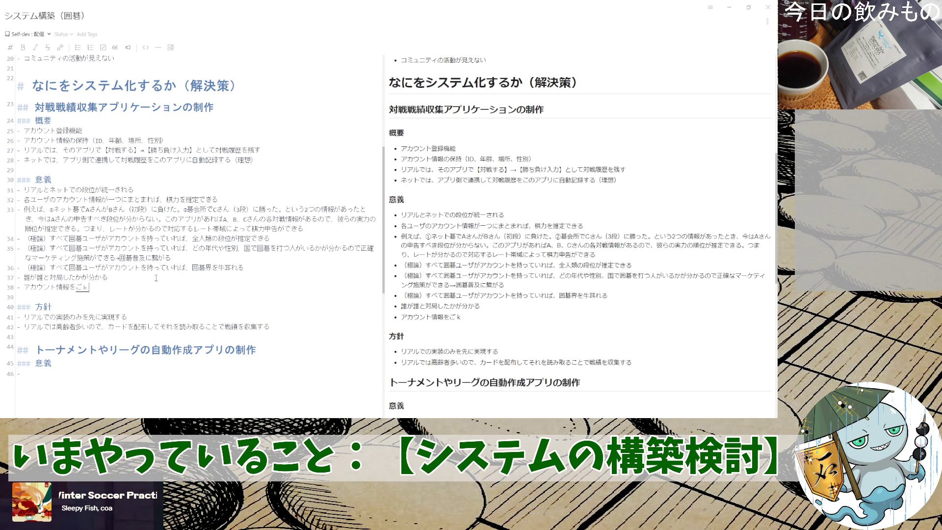
pyautogui.press('space')
pyautogui.press('BackSpace')
pyautogui.press('BackSpace')
pyautogui.press('BackSpace')
pyautogui.press('BackSpace')
pyautogui.write('かいじょ')
pyautogui.press('space')
pyautogui.press('Return')
pyautogui.write('にきょうゆうすれba.')
pyautogui.press('space')
pyautogui.press('Return')
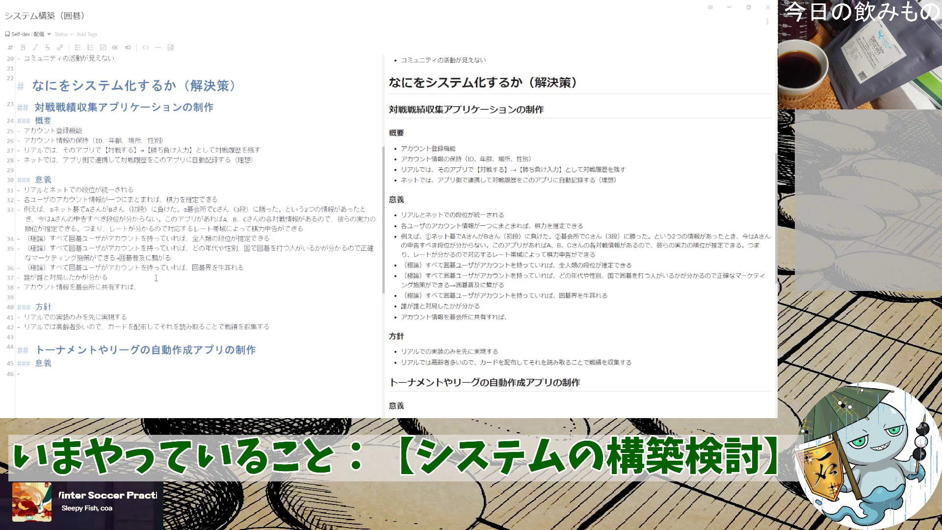
pyautogui.write('ごかいじょがわ')
# - Continue with '碁会所側にも', choosing 碁会所 over ご解除 and dropping the unfinished まーけ text
pyautogui.press('BackSpace')
pyautogui.press('BackSpace')
pyautogui.press('space')
pyautogui.press('space')
pyautogui.write('がわ')
pyautogui.press('space')
pyautogui.press('Return')
pyautogui.write('に')
pyautogui.write('もまーけ')
pyautogui.press('BackSpace')
pyautogui.press('BackSpace')
pyautogui.press('BackSpace')
pyautogui.write('こきゃくじょうほうが')
pyautogui.press('space')
# - Finish the bullet as '顧客情報の閲覧・分析ができるようになる'
pyautogui.press('Return')
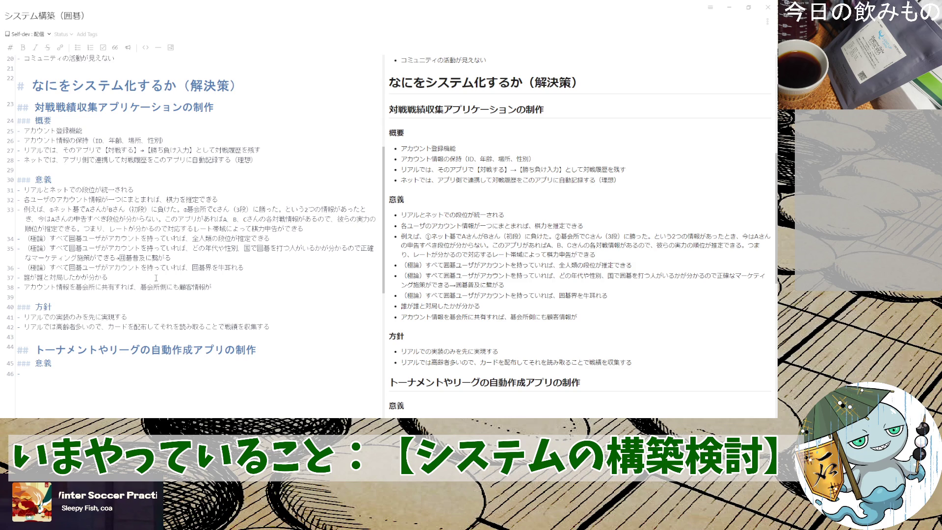
pyautogui.press('BackSpace')
pyautogui.write('のえつらんg')
pyautogui.press('space')
pyautogui.write('ができるようになる')
pyautogui.press('Return')
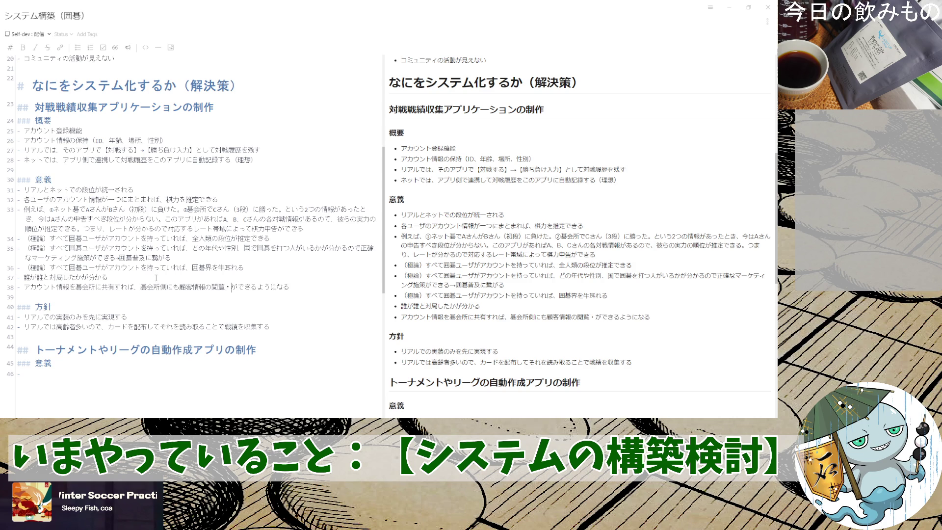
pyautogui.write('・分析')
pyautogui.press('Return')
pyautogui.scroll(-3, 121, 313)
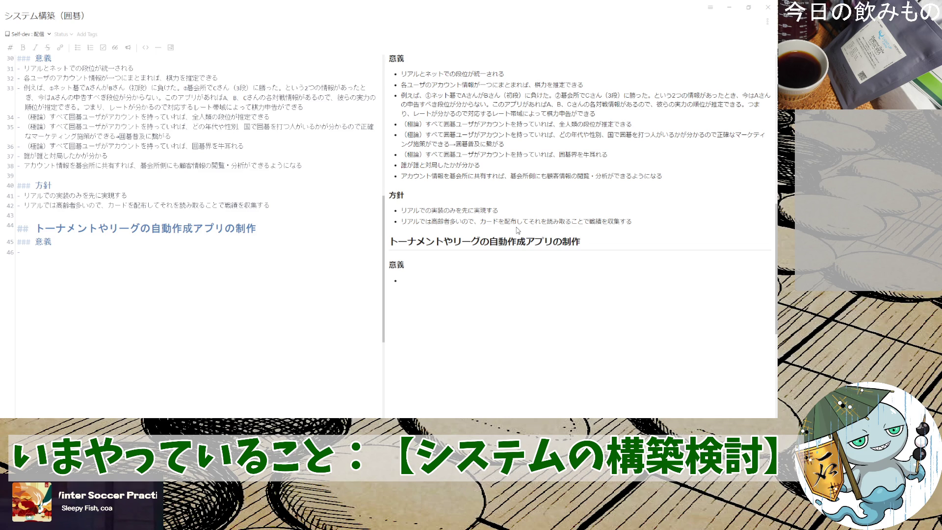
pyautogui.scroll(10, 233, 177)
pyautogui.scroll(-1, 234, 176)
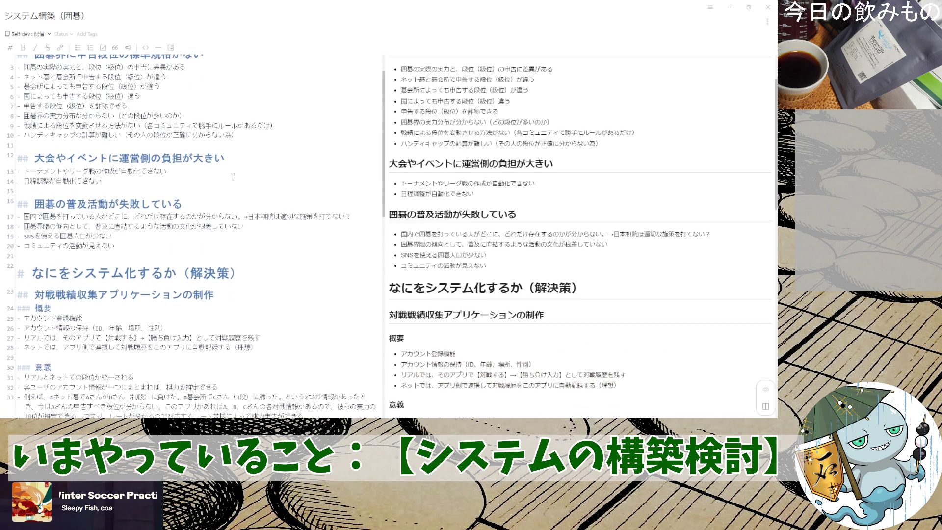
pyautogui.scroll(1, 236, 177)
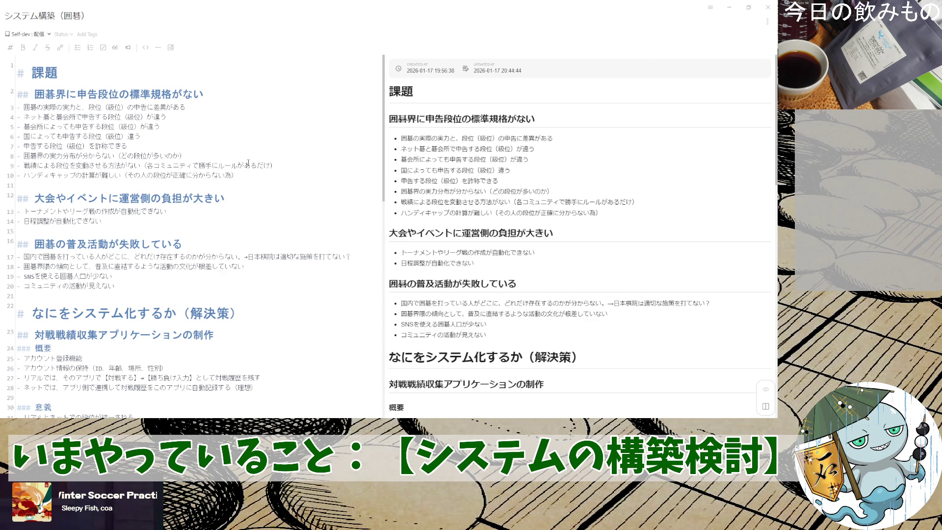
pyautogui.scroll(-15, 248, 163)
pyautogui.scroll(15, 249, 165)
pyautogui.scroll(-2, 251, 167)
pyautogui.scroll(-3, 251, 167)
pyautogui.scroll(-2, 250, 167)
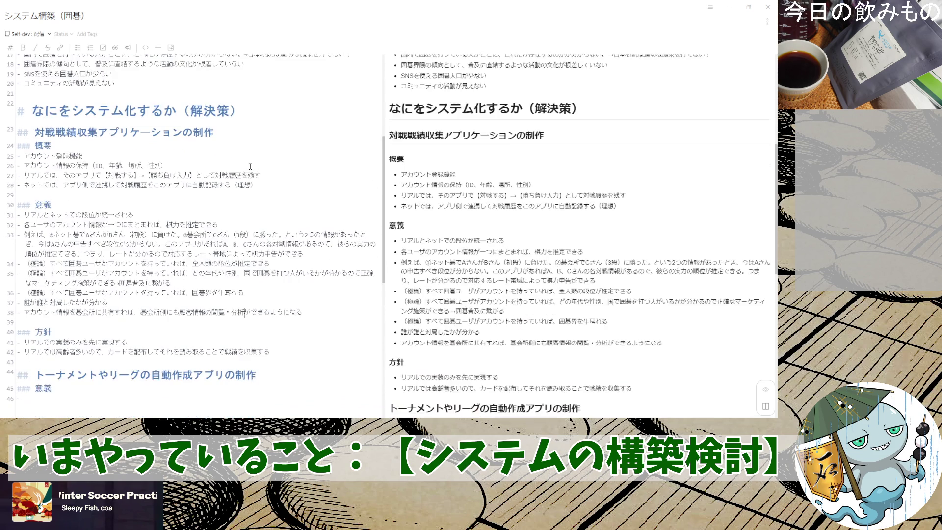
pyautogui.scroll(-1, 251, 164)
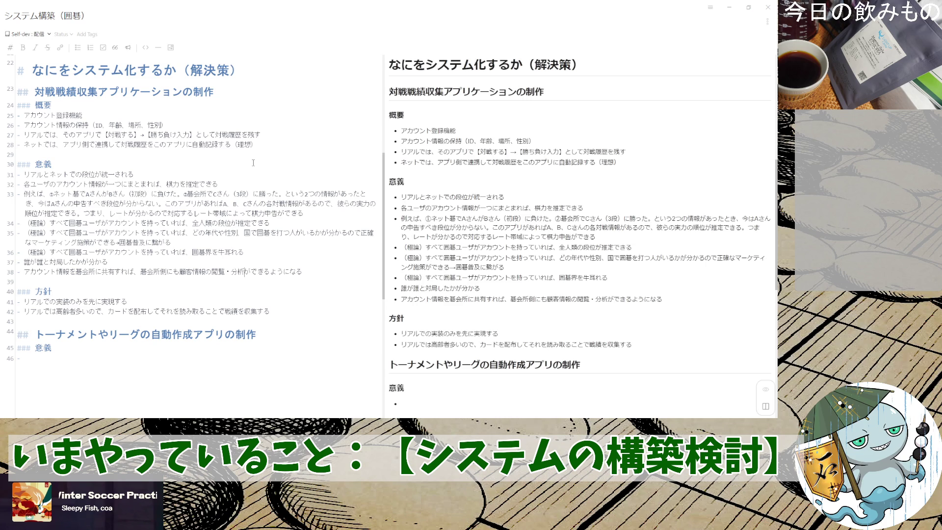
pyautogui.scroll(-1, 252, 163)
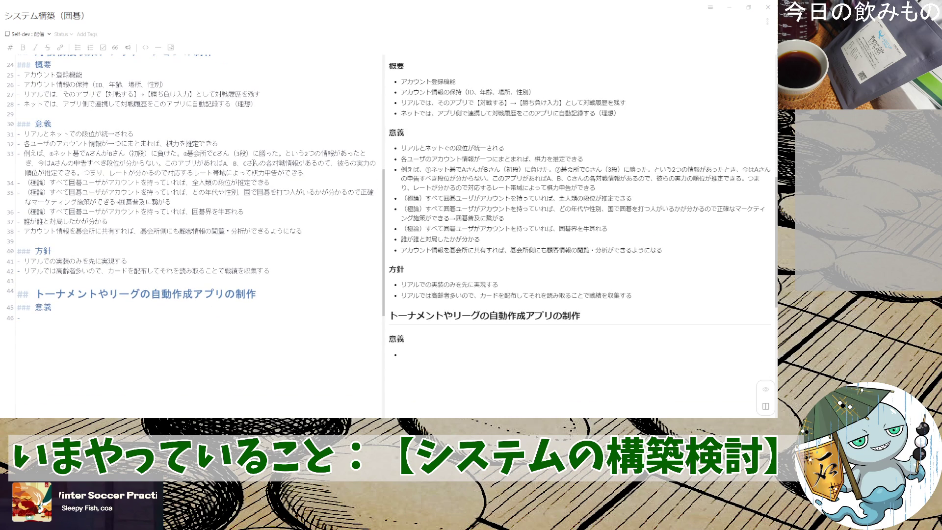
pyautogui.scroll(1, 253, 160)
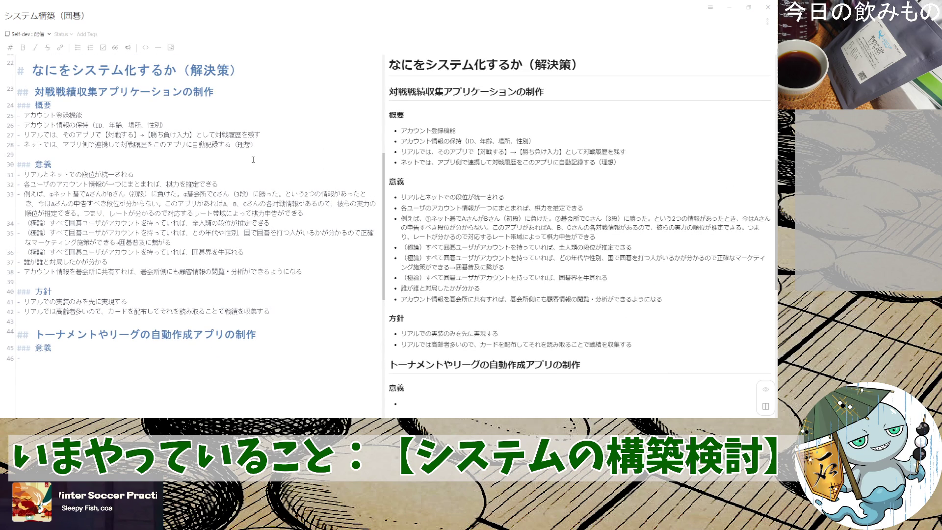
pyautogui.scroll(-1, 253, 160)
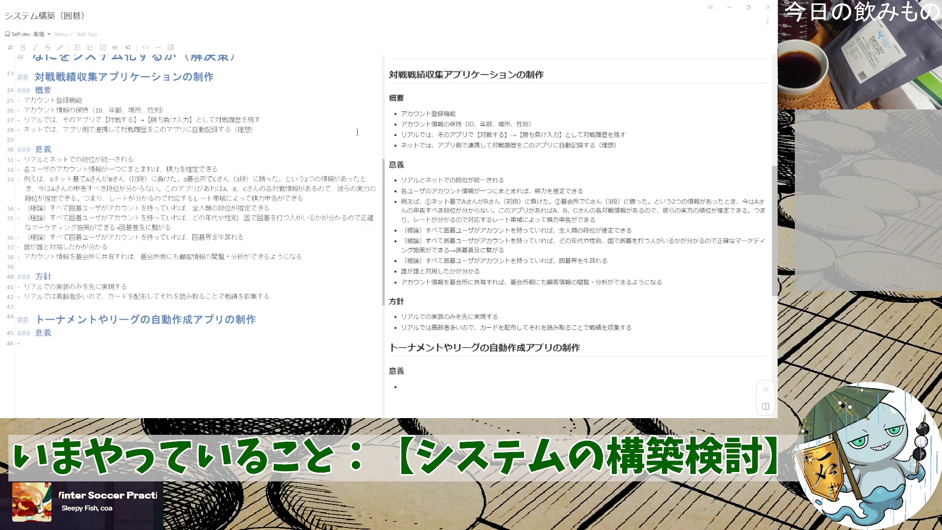
pyautogui.scroll(1, 356, 132)
pyautogui.scroll(-1, 357, 132)
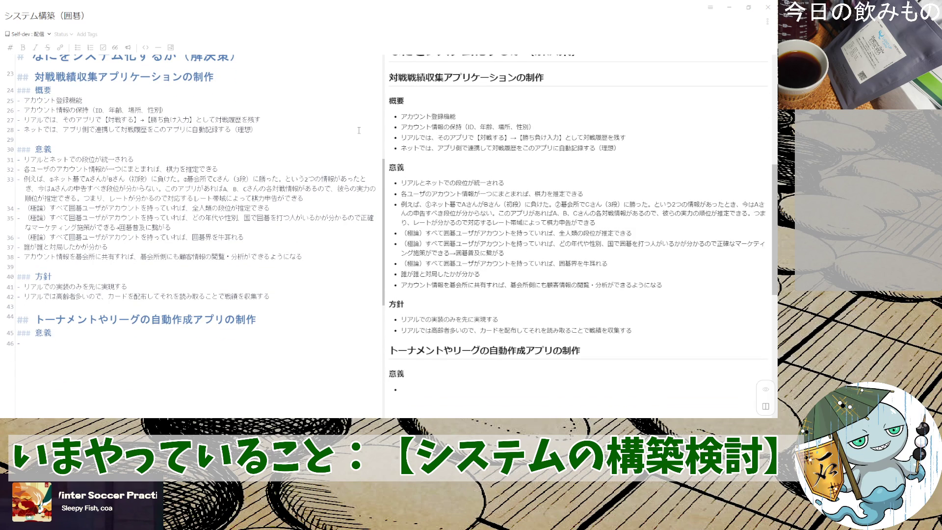
pyautogui.scroll(4, 359, 130)
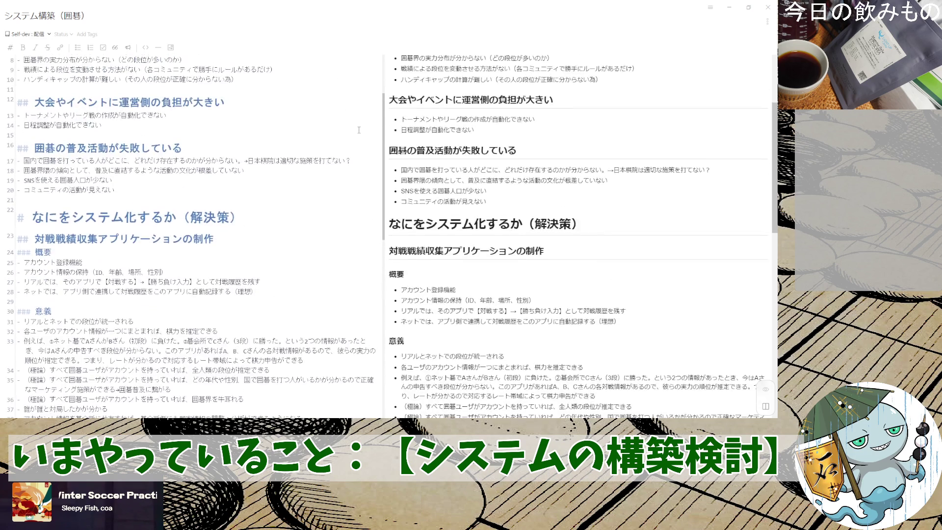
pyautogui.scroll(2, 358, 129)
pyautogui.scroll(-3, 359, 130)
pyautogui.scroll(-2, 358, 129)
pyautogui.scroll(-1, 358, 129)
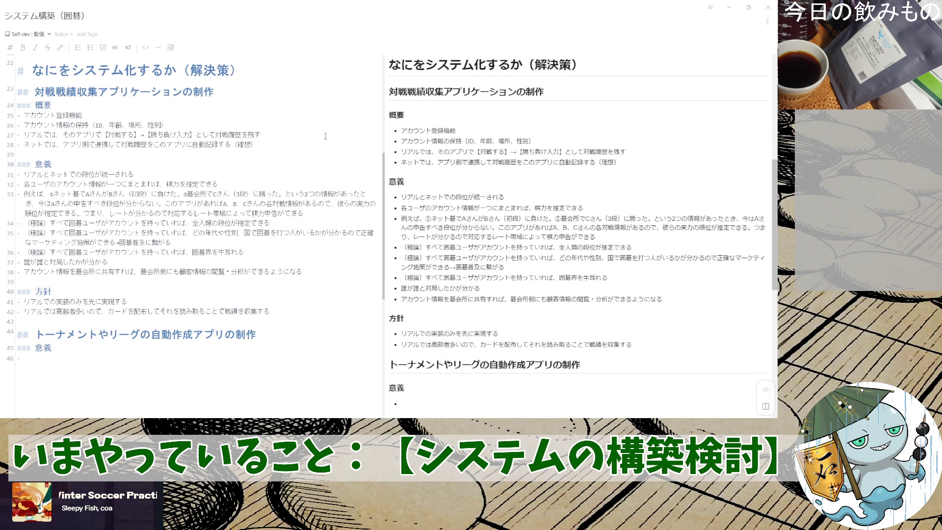
pyautogui.scroll(3, 324, 137)
pyautogui.scroll(3, 326, 132)
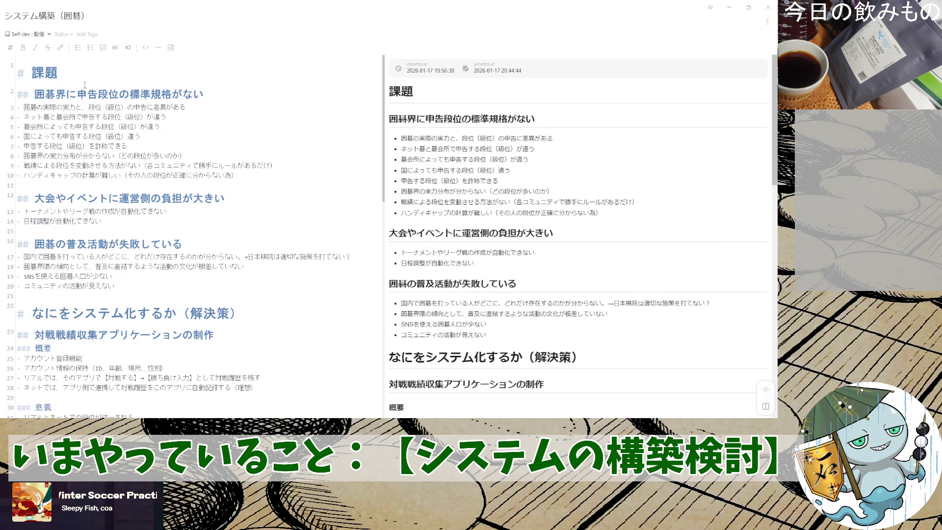
pyautogui.moveTo(22, 73); pyautogui.dragTo(258, 242)
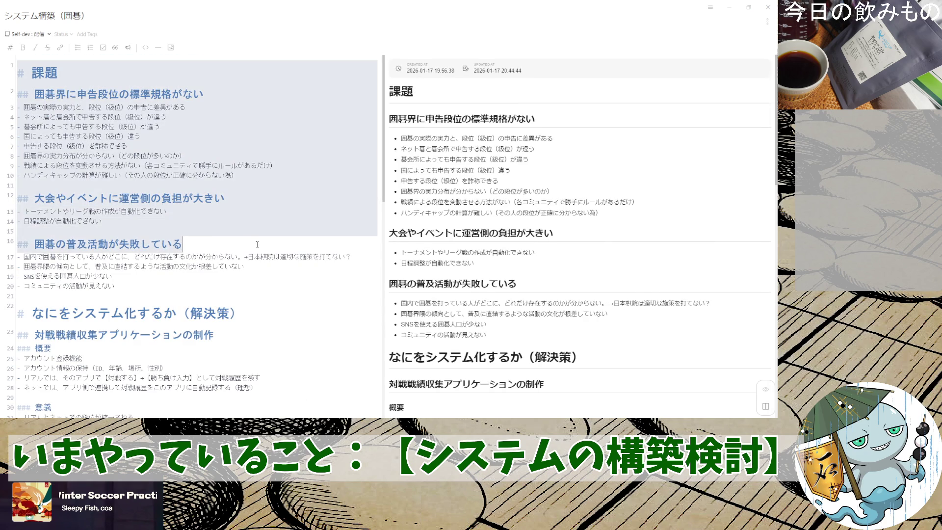
pyautogui.click(263, 236)
pyautogui.scroll(-2, 263, 236)
pyautogui.scroll(-1, 263, 236)
pyautogui.scroll(-3, 263, 237)
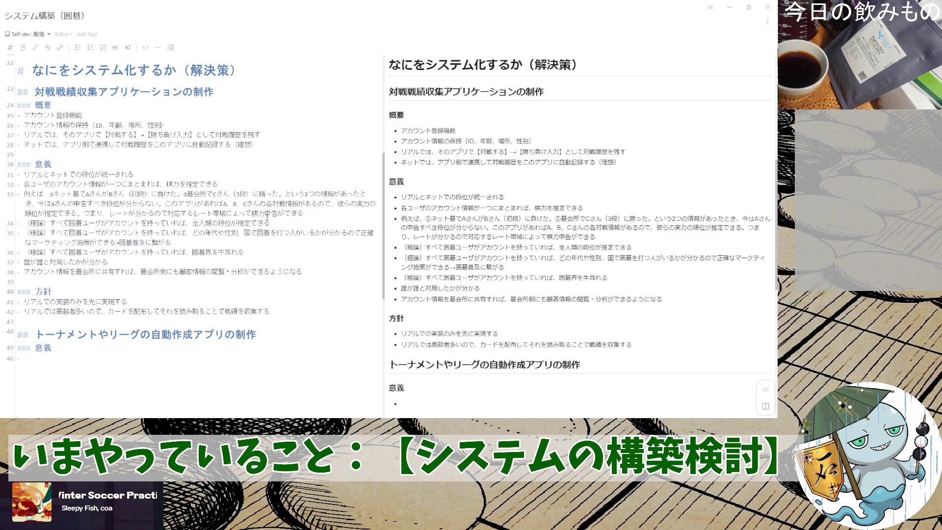
pyautogui.scroll(-1, 267, 214)
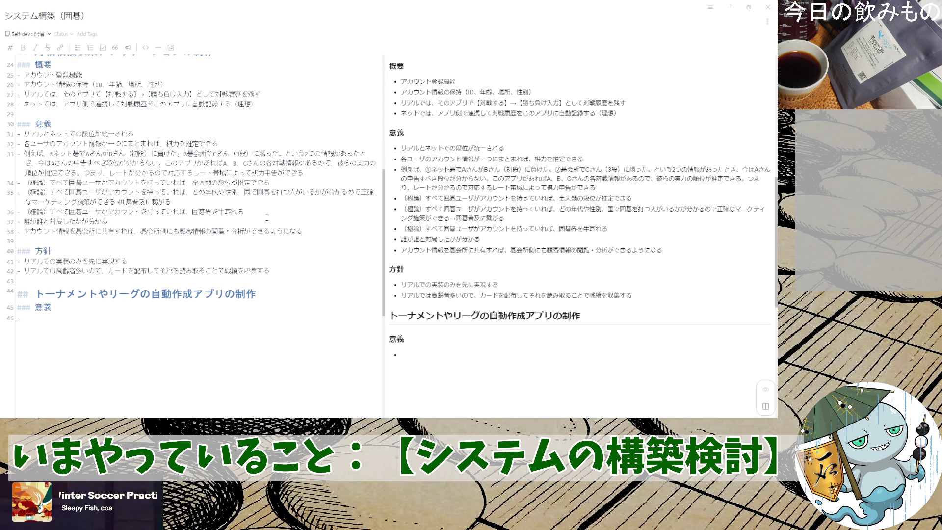
pyautogui.scroll(1, 267, 217)
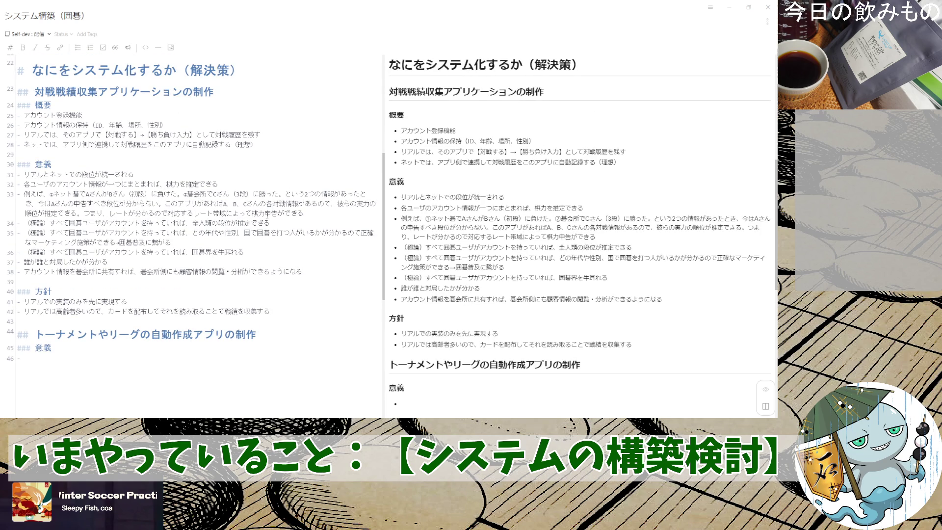
pyautogui.scroll(-1, 267, 214)
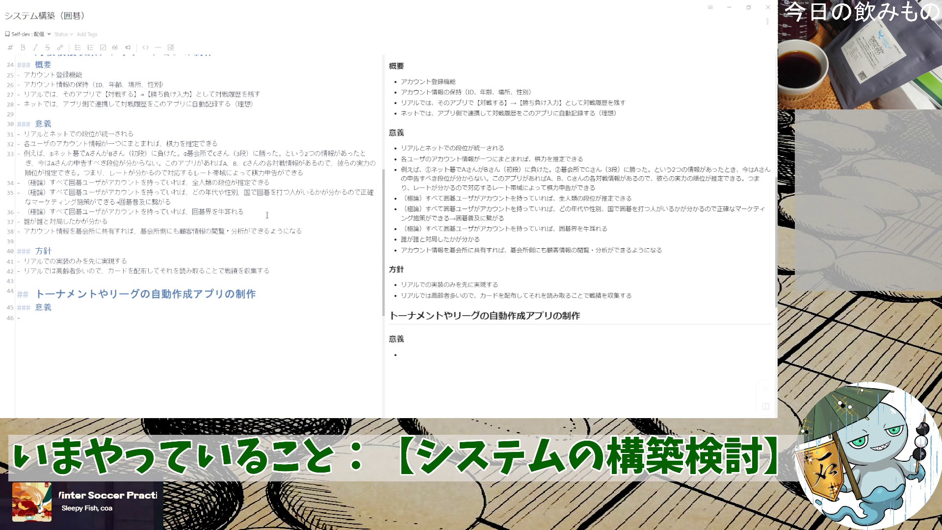
pyautogui.scroll(1, 267, 213)
pyautogui.scroll(3, 266, 214)
pyautogui.scroll(1, 267, 213)
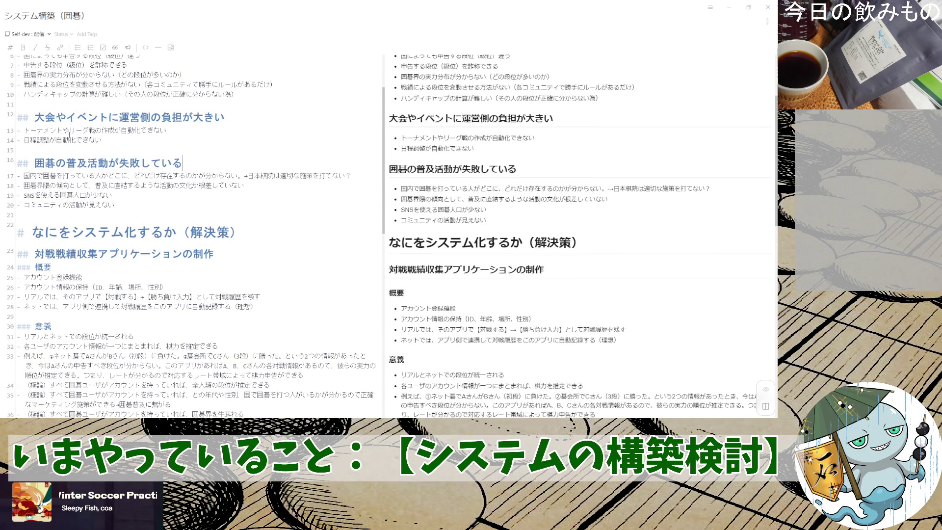
pyautogui.moveTo(34, 117); pyautogui.dragTo(246, 117)
pyautogui.click(268, 143)
pyautogui.moveTo(70, 164); pyautogui.dragTo(129, 166)
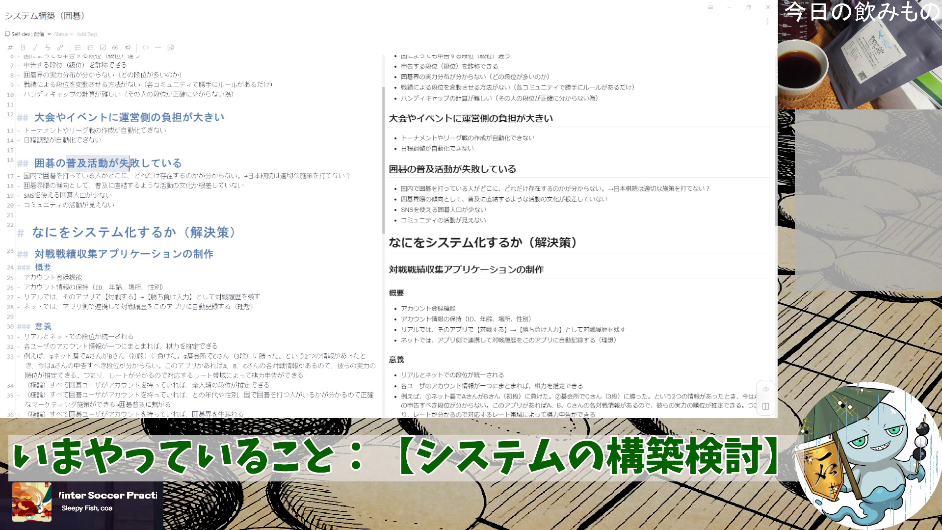
pyautogui.click(142, 209)
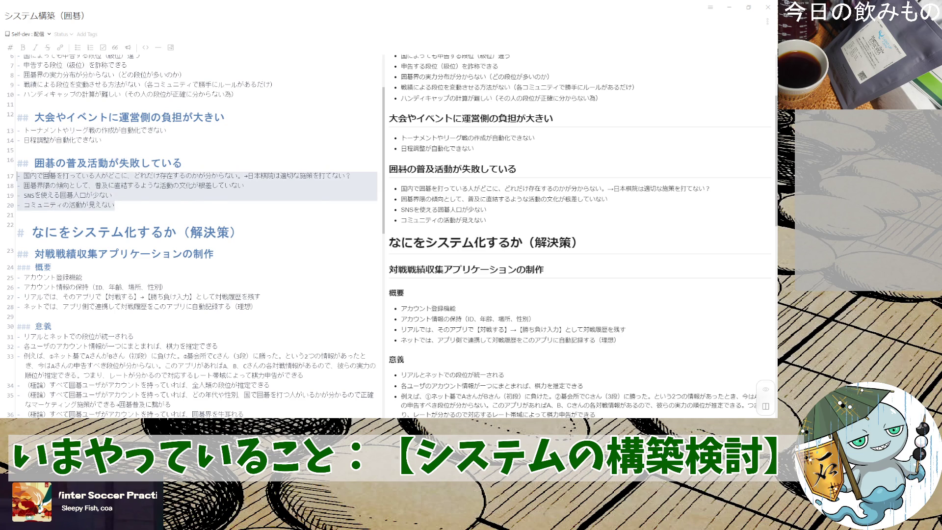
pyautogui.scroll(1, 124, 175)
pyautogui.scroll(2, 123, 175)
pyautogui.scroll(-10, 125, 173)
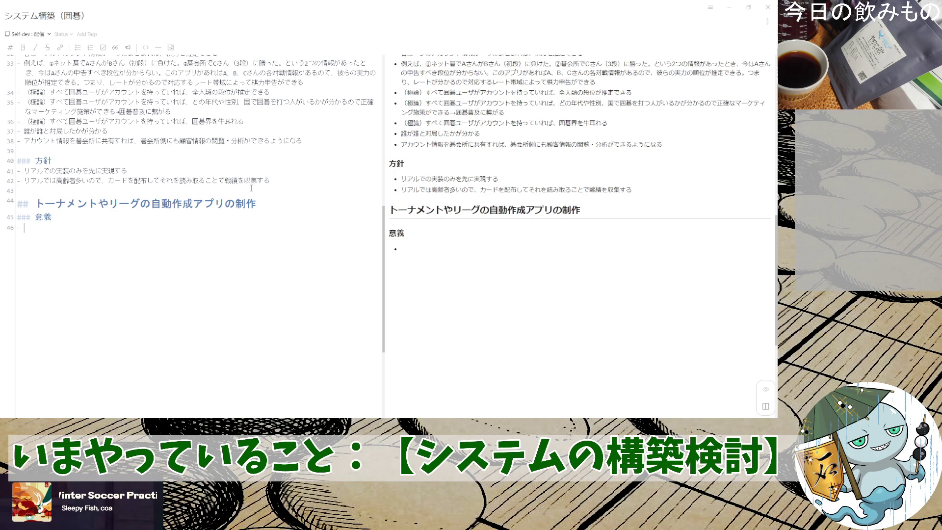
pyautogui.scroll(3, 248, 221)
pyautogui.scroll(3, 245, 223)
pyautogui.scroll(3, 246, 223)
pyautogui.scroll(3, 246, 223)
pyautogui.scroll(3, 246, 222)
pyautogui.scroll(-5, 246, 223)
pyautogui.scroll(-2, 251, 226)
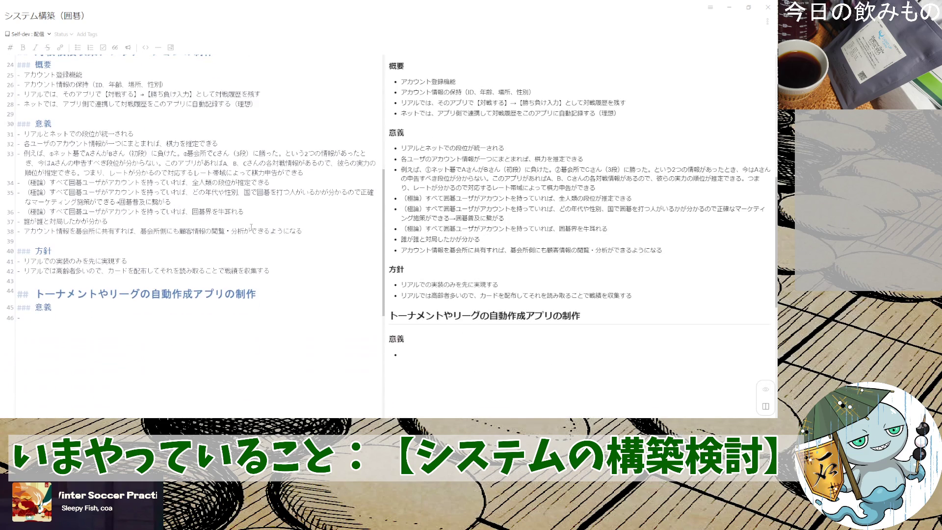
pyautogui.scroll(1, 251, 227)
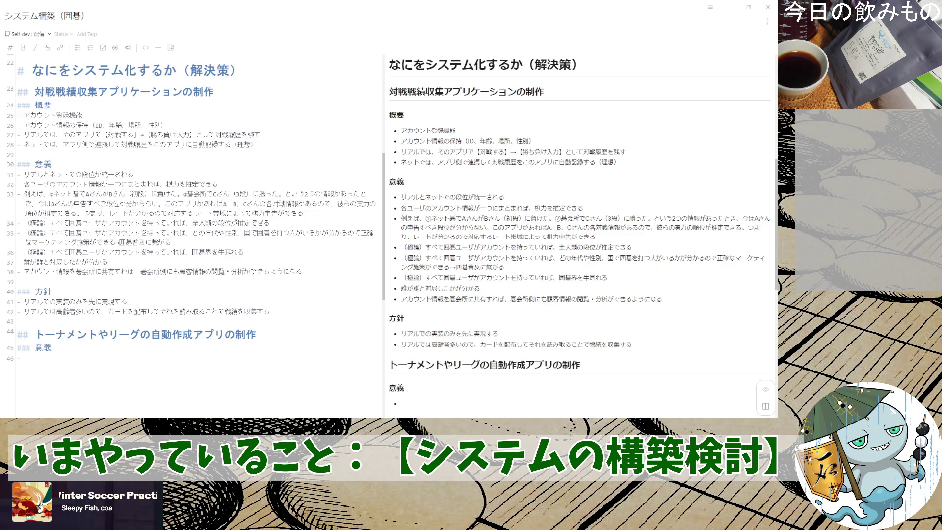
pyautogui.scroll(-2, 235, 255)
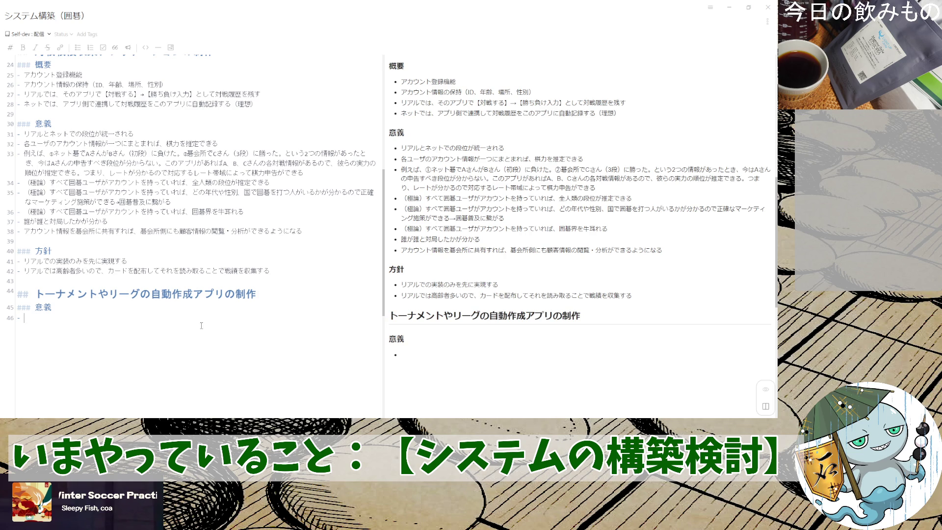
pyautogui.scroll(5, 203, 320)
pyautogui.scroll(-1, 210, 310)
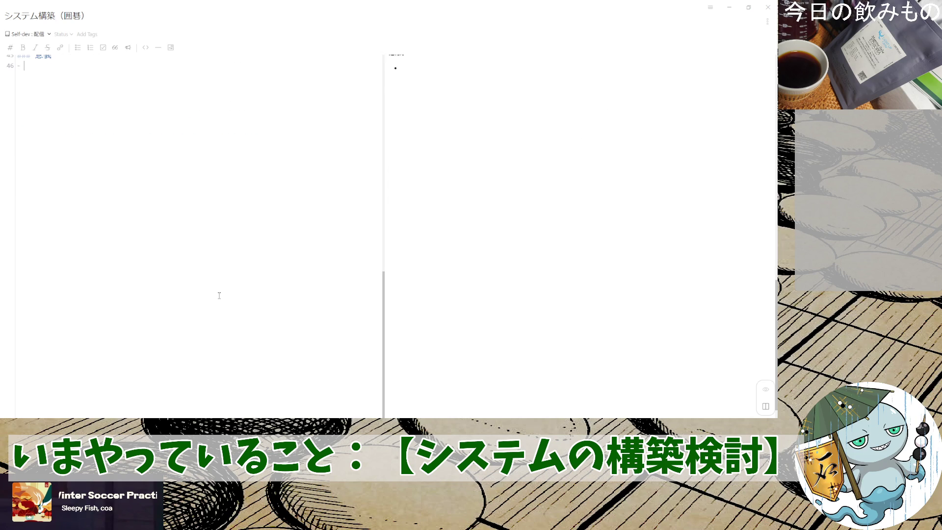
pyautogui.scroll(-5, 219, 294)
pyautogui.scroll(1, 219, 294)
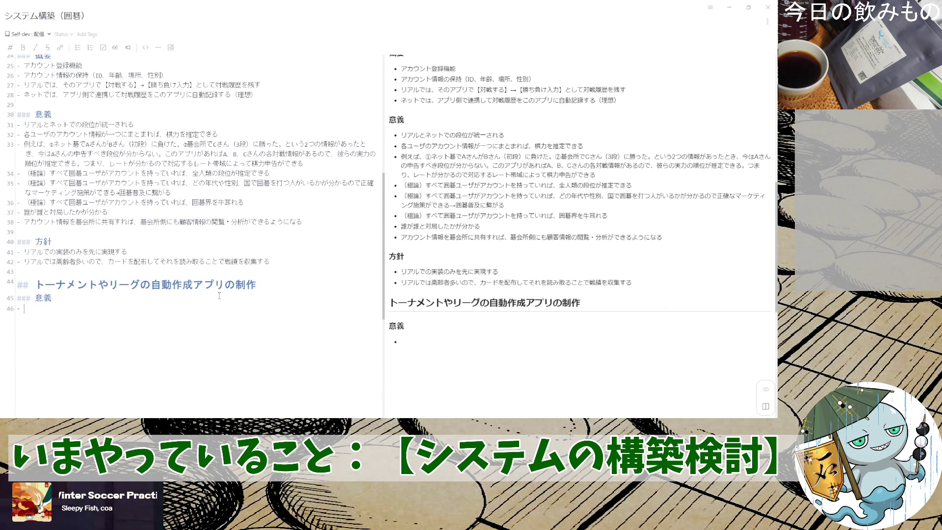
pyautogui.scroll(1, 219, 295)
pyautogui.scroll(-1, 219, 295)
pyautogui.scroll(-1, 219, 293)
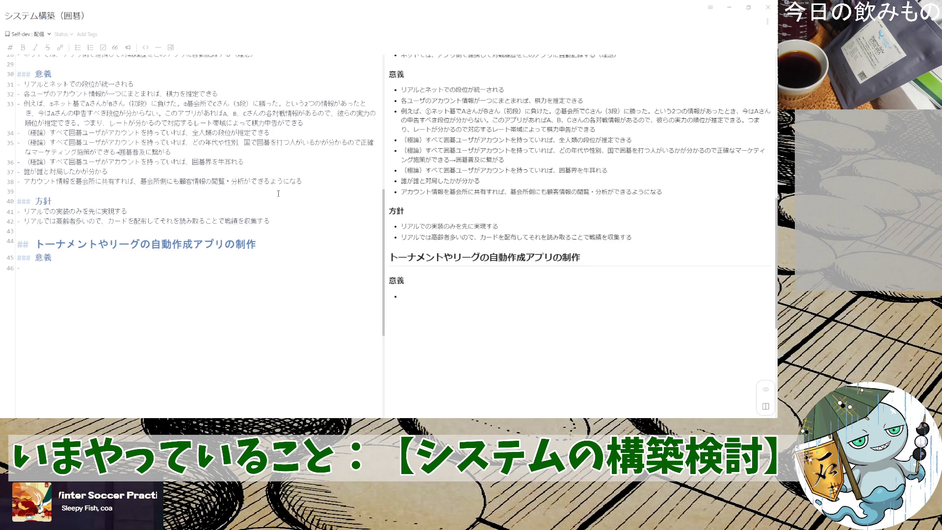
pyautogui.scroll(3, 277, 194)
pyautogui.scroll(3, 277, 195)
pyautogui.scroll(3, 278, 194)
pyautogui.scroll(3, 277, 194)
pyautogui.scroll(-1, 277, 193)
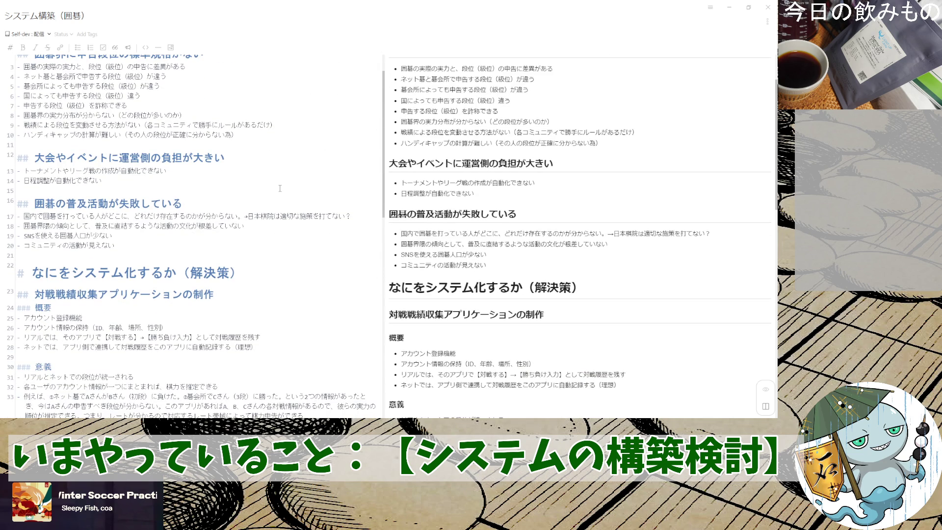
pyautogui.scroll(1, 280, 189)
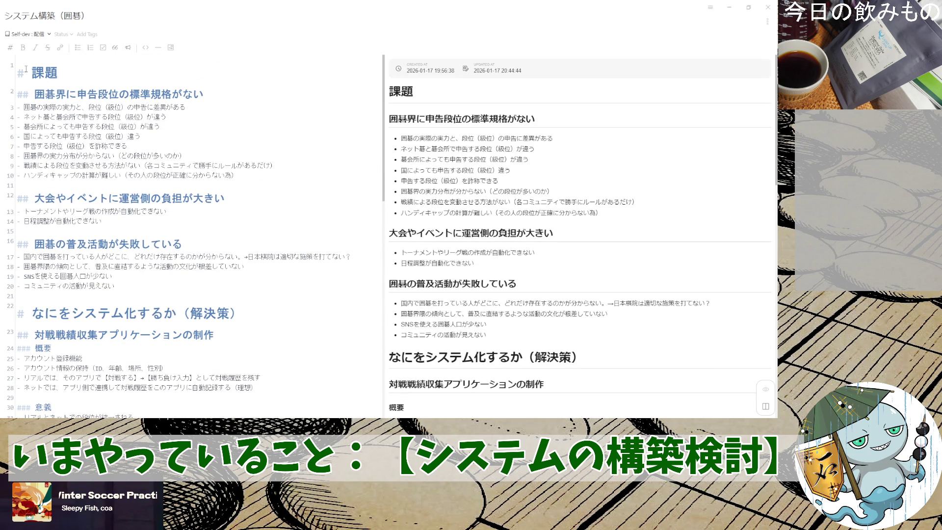
pyautogui.moveTo(29, 66); pyautogui.dragTo(75, 108)
pyautogui.click(89, 117)
pyautogui.moveTo(181, 97); pyautogui.dragTo(12, 98)
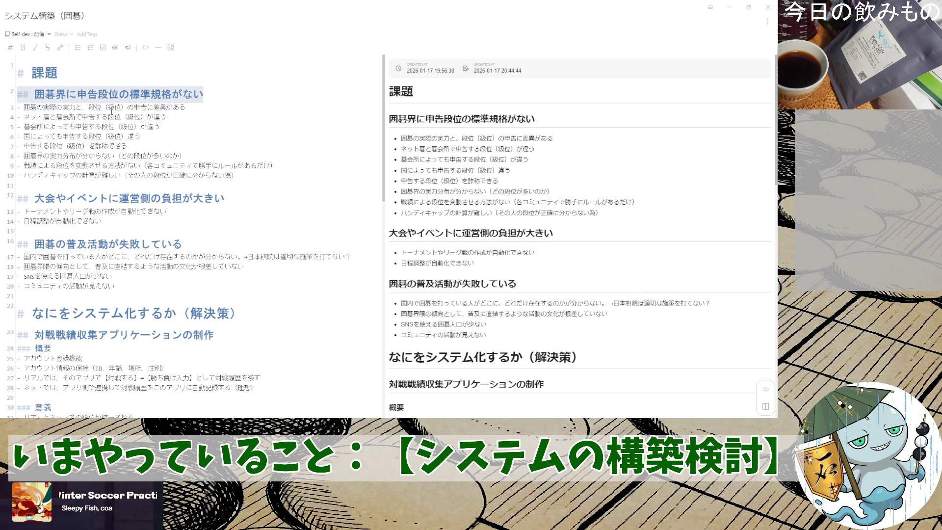
pyautogui.click(66, 96)
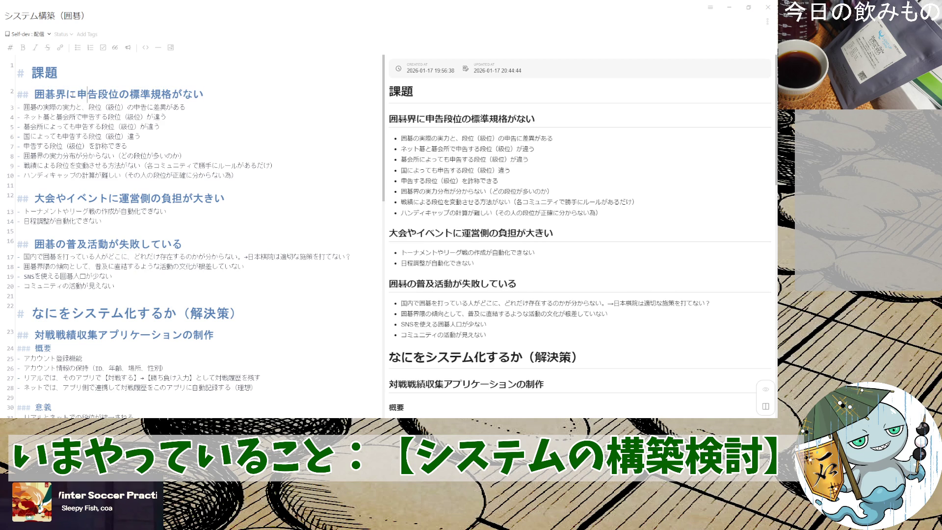
pyautogui.moveTo(88, 95); pyautogui.dragTo(218, 96)
pyautogui.click(220, 98)
pyautogui.moveTo(121, 112); pyautogui.dragTo(207, 123)
pyautogui.click(207, 123)
pyautogui.moveTo(89, 107); pyautogui.dragTo(146, 108)
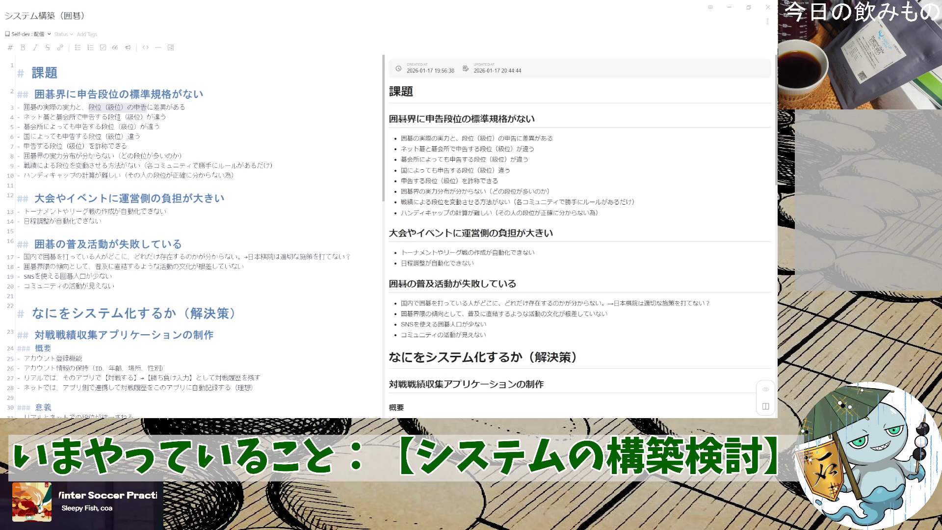
pyautogui.scroll(-1, 111, 118)
pyautogui.scroll(-1, 110, 117)
pyautogui.doubleClick(46, 157)
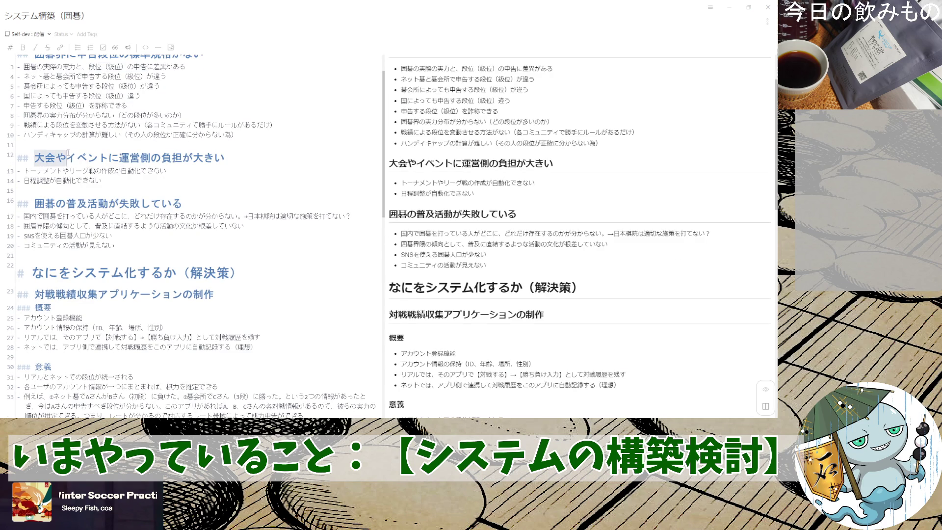
pyautogui.moveTo(57, 157); pyautogui.dragTo(221, 158)
pyautogui.click(234, 159)
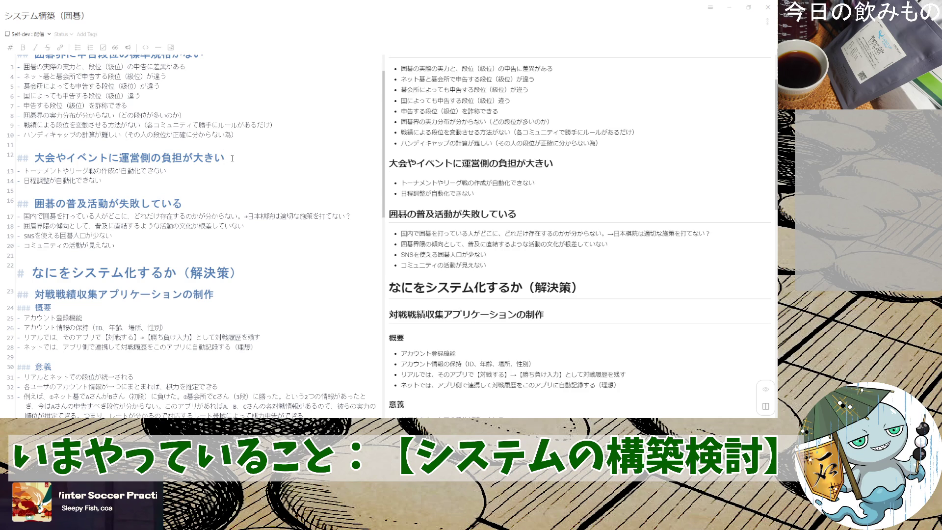
pyautogui.moveTo(35, 157); pyautogui.dragTo(221, 157)
pyautogui.click(228, 174)
pyautogui.moveTo(36, 158); pyautogui.dragTo(103, 181)
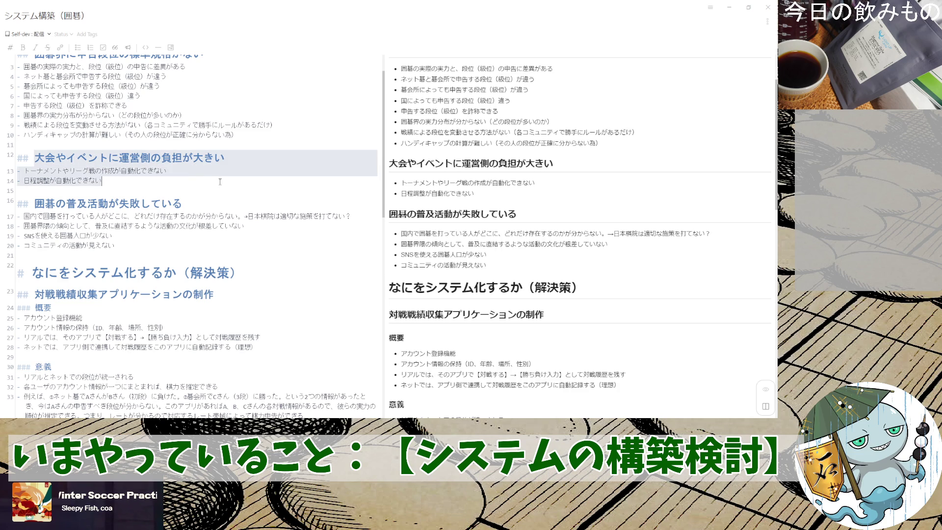
pyautogui.click(146, 178)
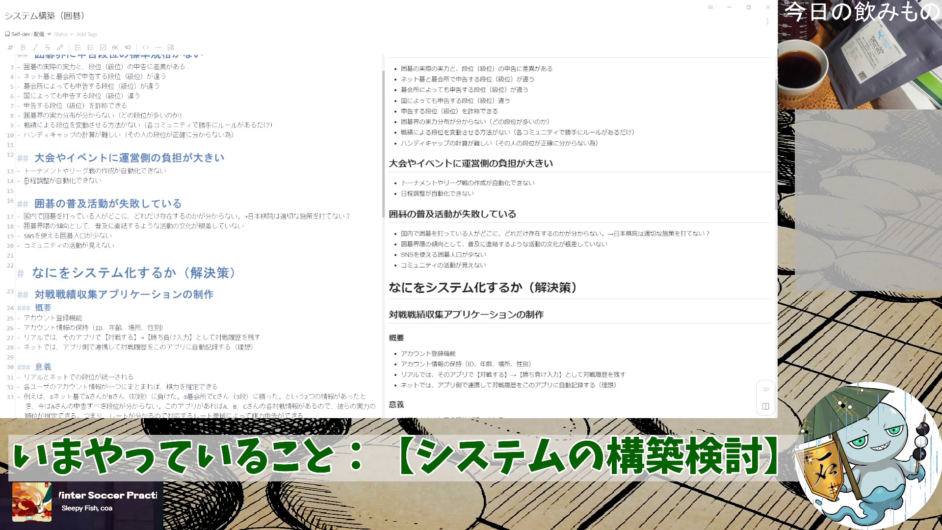
pyautogui.scroll(-3, 141, 179)
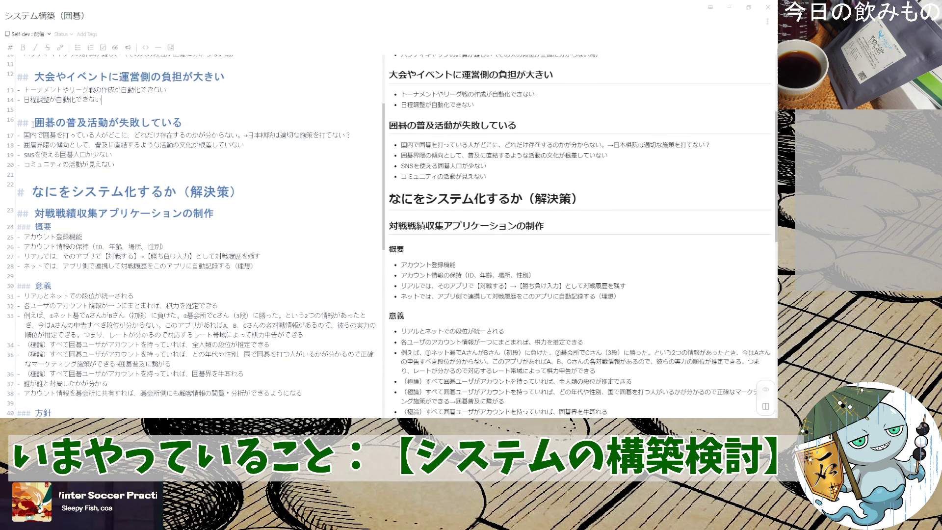
pyautogui.moveTo(32, 123); pyautogui.dragTo(163, 124)
pyautogui.press('End')
pyautogui.moveTo(115, 166); pyautogui.dragTo(35, 132)
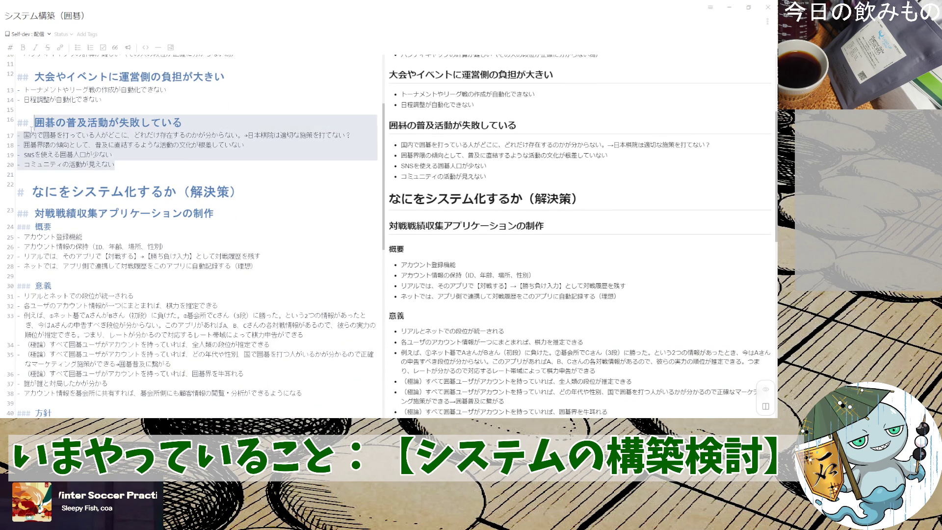
pyautogui.click(110, 134)
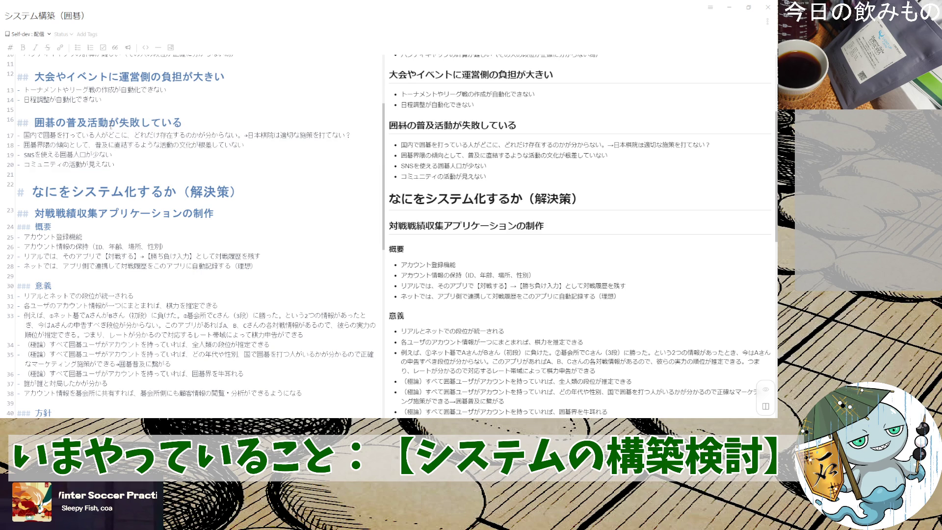
pyautogui.scroll(-1, 111, 135)
pyautogui.scroll(-4, 111, 135)
pyautogui.scroll(6, 111, 135)
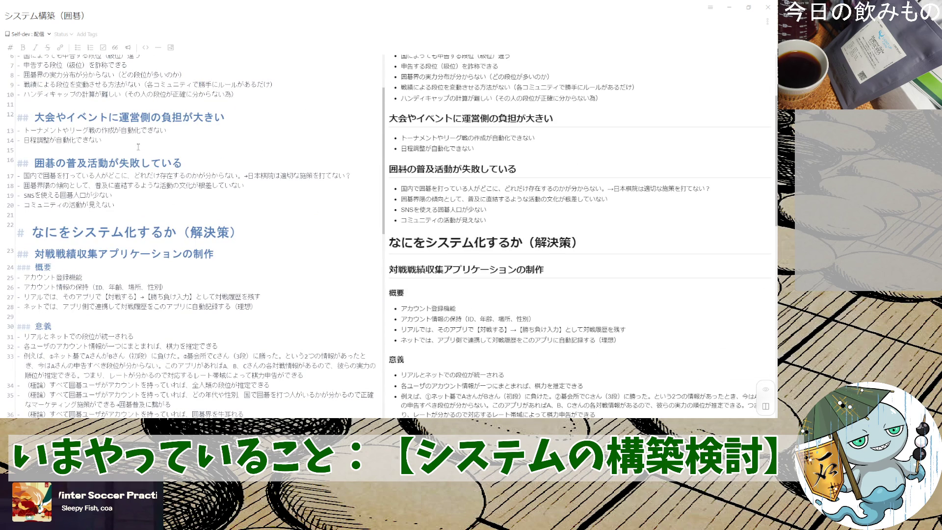
pyautogui.moveTo(137, 147); pyautogui.dragTo(23, 117)
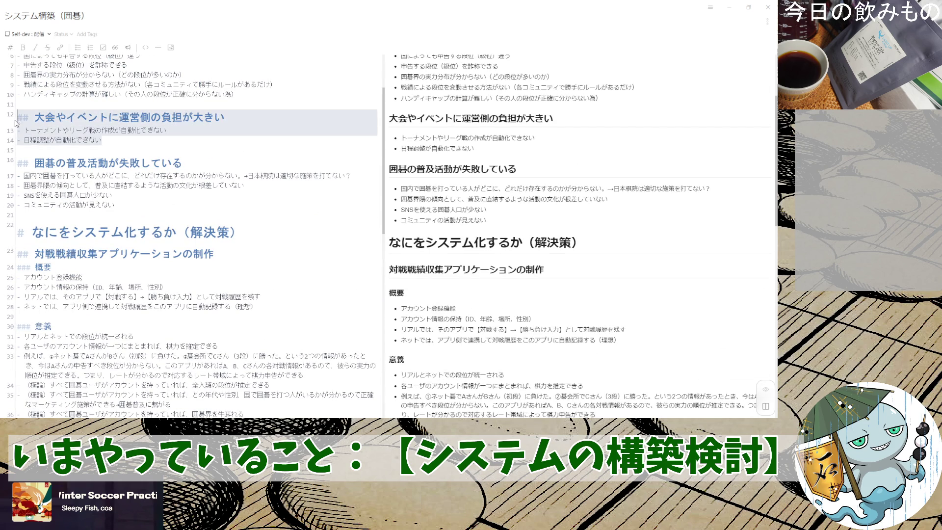
pyautogui.scroll(-3, 191, 162)
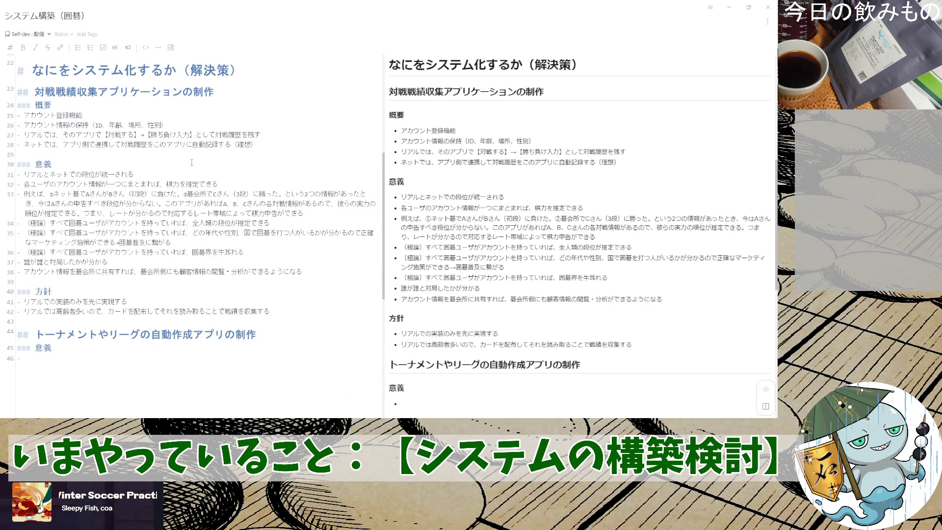
pyautogui.scroll(-3, 191, 163)
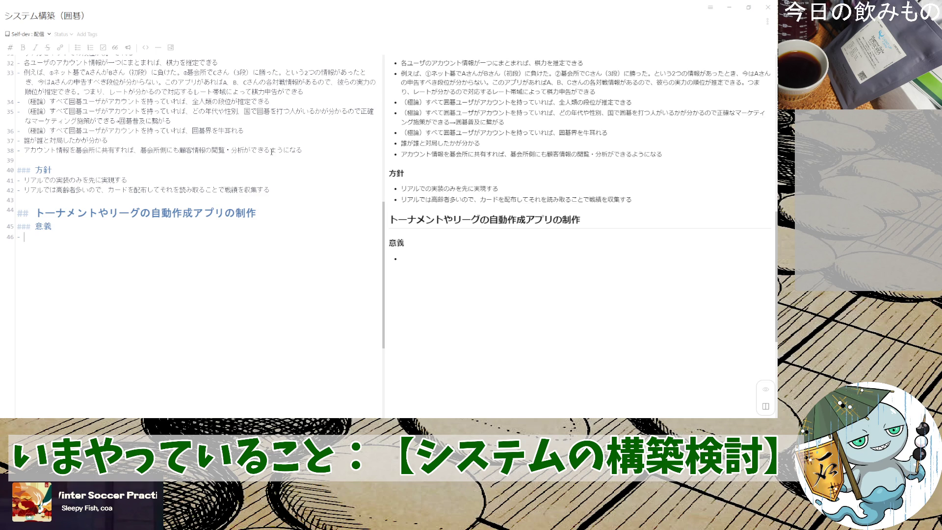
pyautogui.write('組みあわ')
pyautogui.write('s')
pyautogui.write('e')
# - Add 意義 bullets for automatic 組み合わせ and '日程の自動生成ができる'
pyautogui.press('space')
pyautogui.write('gajidoude')
pyautogui.press('space')
pyautogui.write('kiru')
pyautogui.press('Return')
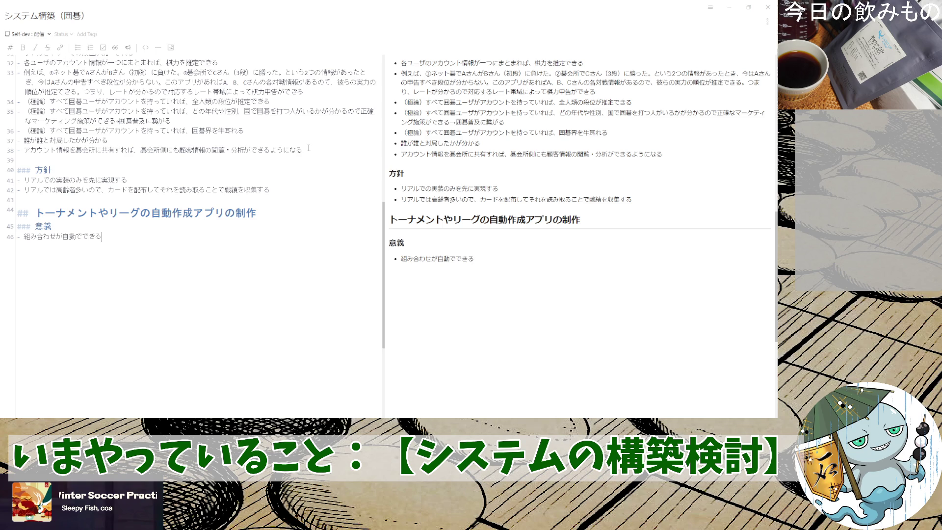
pyautogui.write('nittei')
pyautogui.press('space')
pyautogui.write('nosakusei')
pyautogui.press('BackSpace')
pyautogui.press('BackSpace')
pyautogui.press('BackSpace')
pyautogui.press('BackSpace')
pyautogui.write('jidouseisei')
pyautogui.press('space')
pyautogui.press('Return')
pyautogui.write('gadekiru')
pyautogui.press('Return')
pyautogui.press('Return')
pyautogui.write('nitteino')
# - Add bullets '日程の変更管理' and '日程のカレンダー連携ができる'
pyautogui.press('Return')
pyautogui.write('henkoukanriga')
pyautogui.press('space')
pyautogui.press('Return')
pyautogui.write('dekiru')
pyautogui.press('Return')
pyautogui.press('Return')
pyautogui.write('nitteino')
pyautogui.press('Return')
pyautogui.write('karenda-')
pyautogui.press('space')
pyautogui.press('space')
pyautogui.press('space')
pyautogui.press('space')
pyautogui.press('Return')
pyautogui.write('renkei')
pyautogui.press('space')
pyautogui.press('Return')
pyautogui.write('gadekiru')
pyautogui.press('Return')
pyautogui.press('Return')
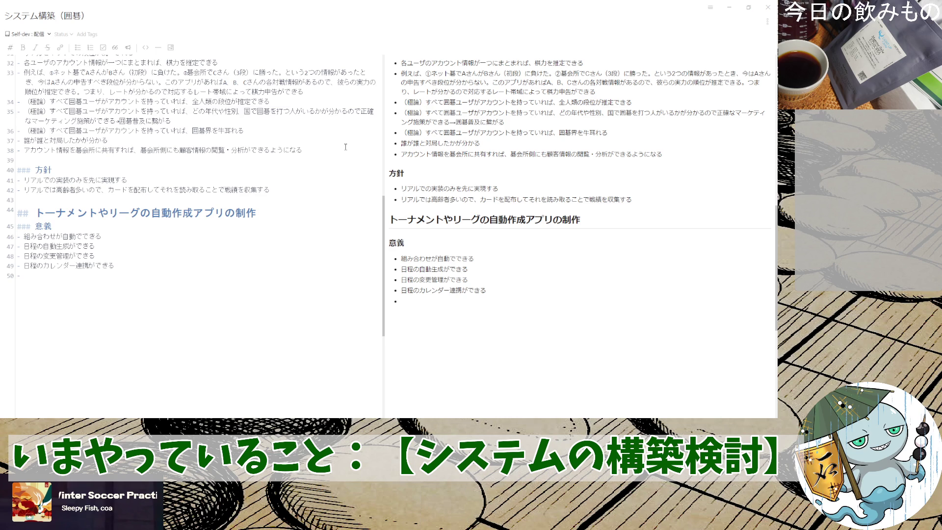
pyautogui.write('sho')
pyautogui.write('8')
# - Add the '勝敗管理' bullet
pyautogui.press('BackSpace')
pyautogui.write('uhaikanriga')
pyautogui.press('space')
pyautogui.press('Return')
pyautogui.write('dekiru')
pyautogui.press('Return')
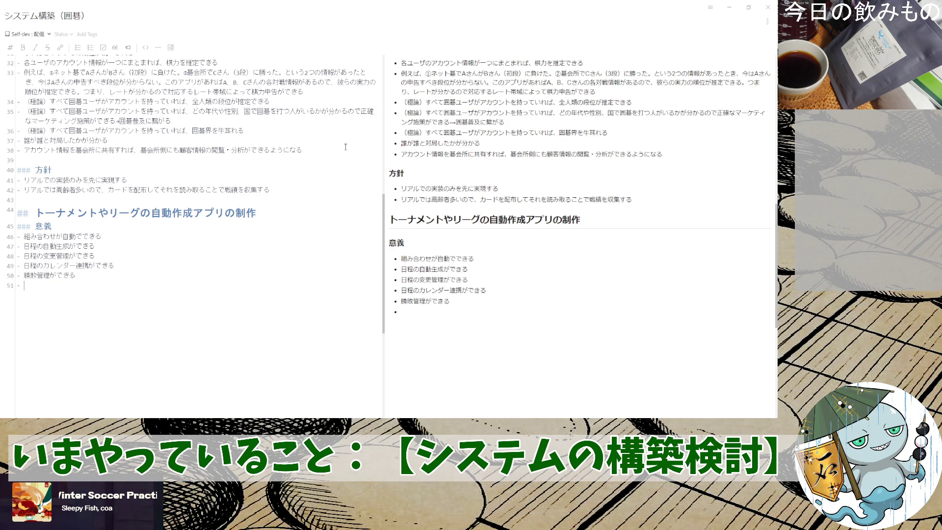
pyautogui.write('taisen')
# - Write the bullet about referencing 対局 棋譜 すぐに, rewording from 対戦 to 組み合わせの
pyautogui.press('space')
pyautogui.press('Return')
pyautogui.press('BackSpace')
pyautogui.press('BackSpace')
pyautogui.write('kumiawaseno')
pyautogui.press('space')
pyautogui.press('Return')
pyautogui.write('taisen')
pyautogui.press('space')
pyautogui.press('Return')
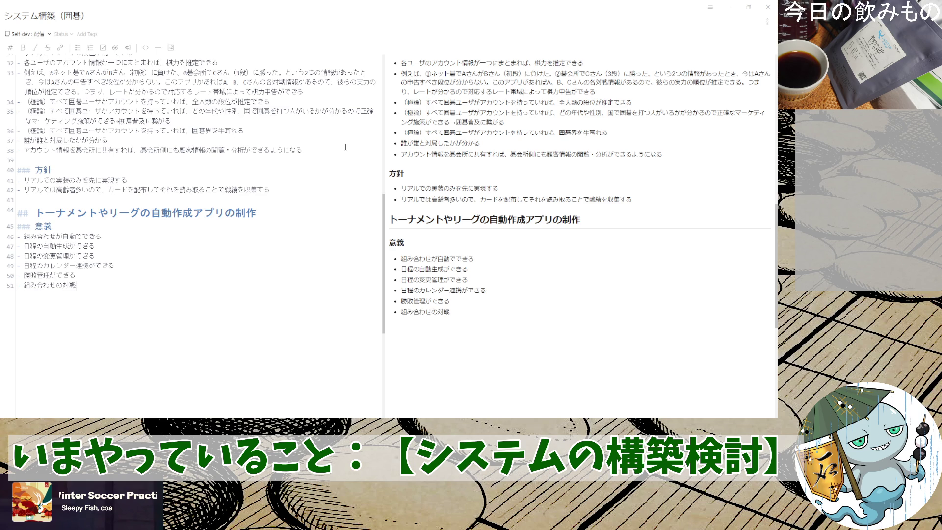
pyautogui.press('BackSpace')
pyautogui.press('BackSpace')
pyautogui.write('taikyoku')
pyautogui.press('space')
pyautogui.press('BackSpace')
pyautogui.press('BackSpace')
pyautogui.write('kifu')
pyautogui.press('space')
pyautogui.write('wo')
pyautogui.write('sanshou')
pyautogui.press('space')
pyautogui.write('suguni')
pyautogui.press('space')
pyautogui.press('Return')
pyautogui.write('dekiru')
pyautogui.press('Return')
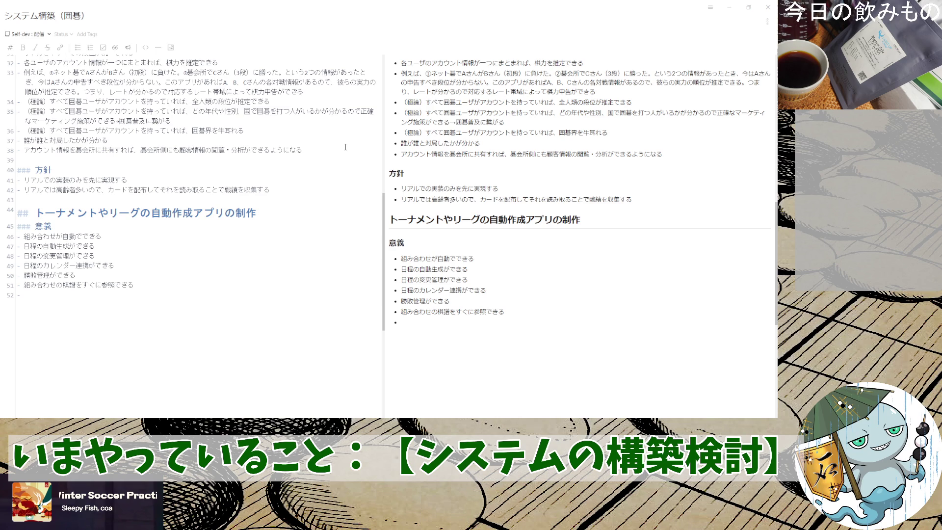
pyautogui.write('イベントの')
# - Add the 'イベントの' lighter-workload bullet and remove the trailing empty list marker
pyautogui.press('Return')
pyautogui.write('運営')
pyautogui.write('ふた')
pyautogui.write('負担が減る')
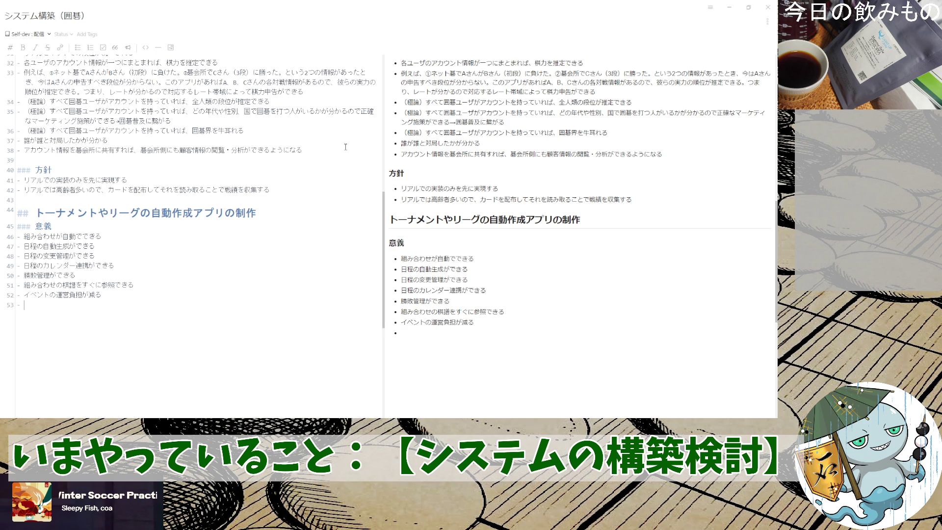
pyautogui.press('Return')
pyautogui.press('Return')
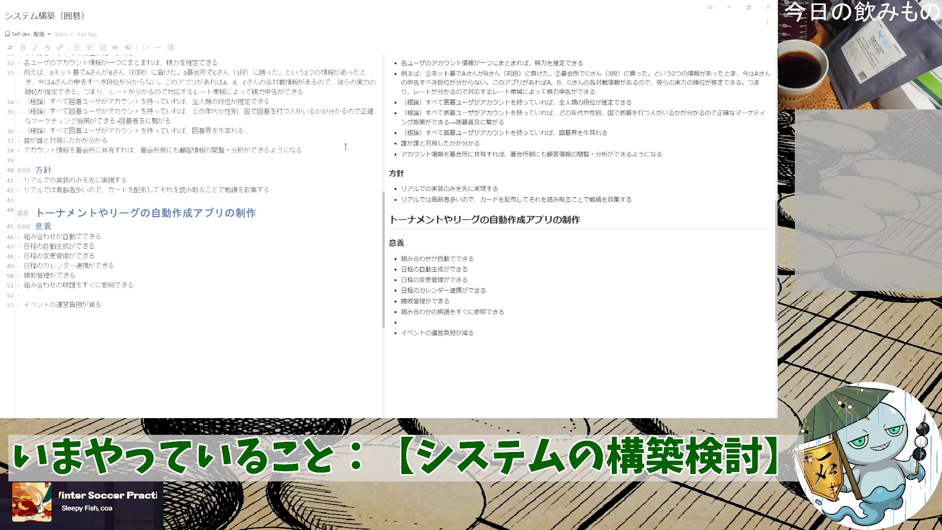
pyautogui.scroll(5, 581, 221)
pyautogui.scroll(-4, 581, 221)
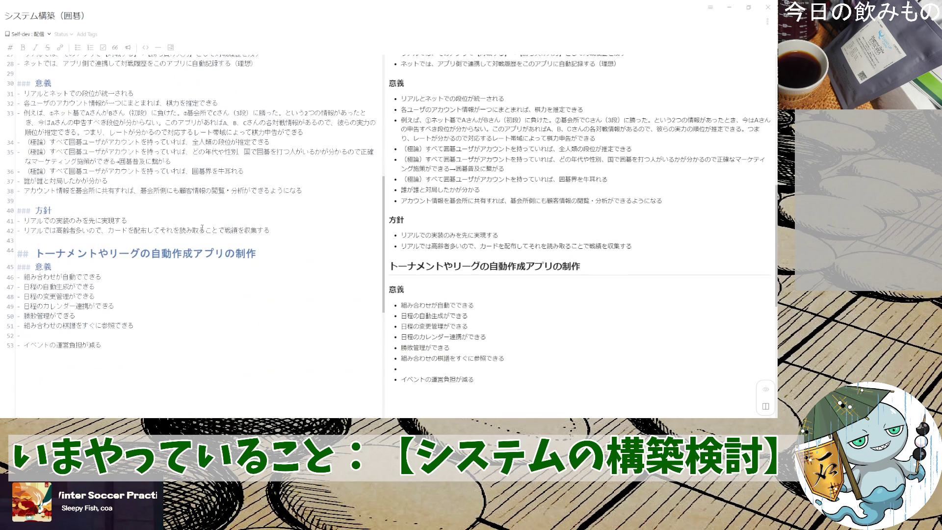
# - Start a 概要 bullet under the tournament app: 'プレイヤー一覧を入力すると'
pyautogui.click(280, 253)
pyautogui.press('Return')
pyautogui.write('### ')
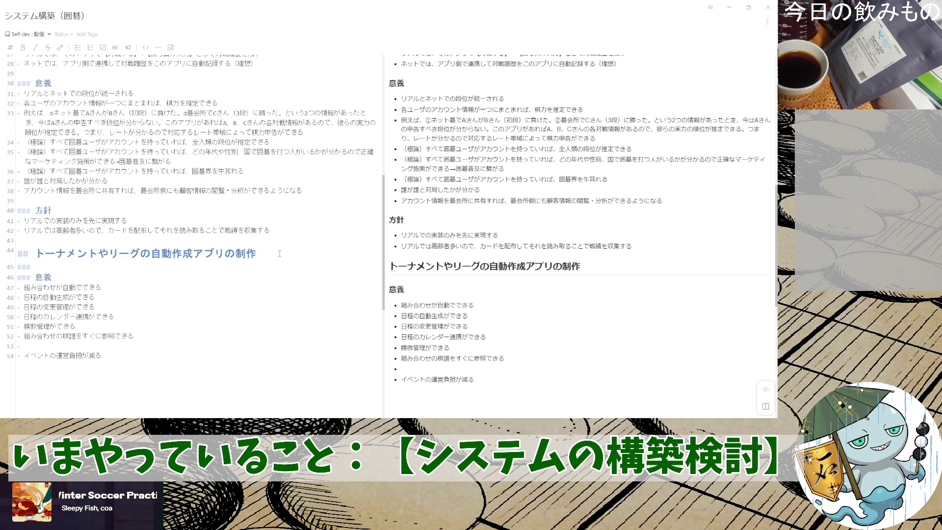
pyautogui.write('概要')
pyautogui.press('Return')
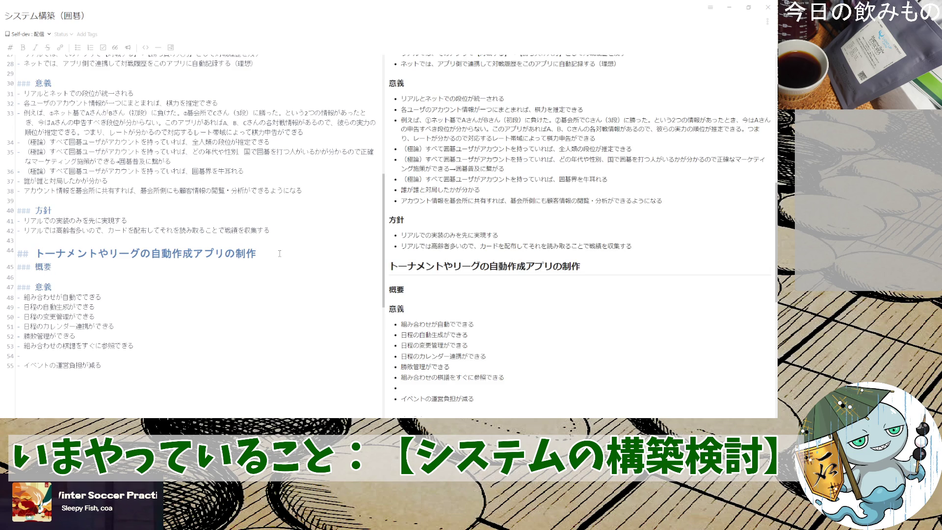
pyautogui.write('-')
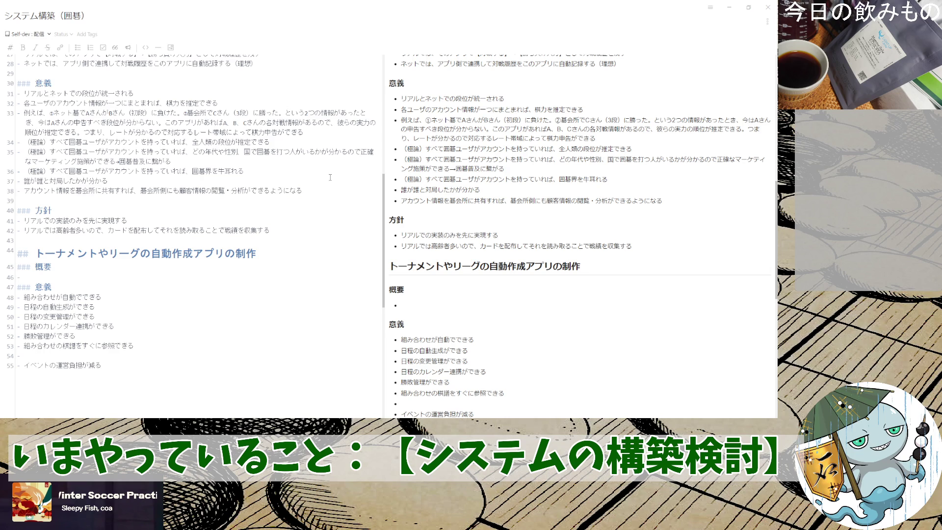
pyautogui.write('ユーザ')
pyautogui.press('BackSpace')
pyautogui.press('BackSpace')
pyautogui.press('BackSpace')
pyautogui.write('ユーザが')
pyautogui.write('pureiya-ichiran')
pyautogui.press('space')
pyautogui.write('wonyuuryoiku')
pyautogui.press('space')
pyautogui.press('Return')
pyautogui.press('BackSpace')
pyautogui.press('BackSpace')
pyautogui.press('BackSpace')
pyautogui.press('BackSpace')
pyautogui.press('BackSpace')
pyautogui.press('BackSpace')
pyautogui.write('nyuuryokusuruto')
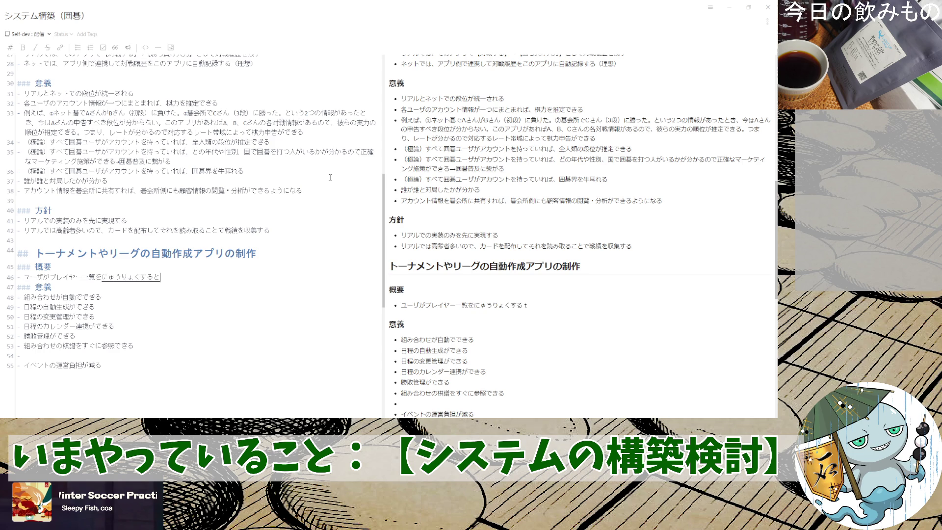
pyautogui.press('space')
pyautogui.press('Return')
pyautogui.write('自動で')
pyautogui.write('とー')
pyautogui.write('なめんとすい')
# - Finish the bullet as 'トーナメント…作成できる'
pyautogui.press('space')
pyautogui.press('BackSpace')
pyautogui.press('Return')
pyautogui.write('がつくせい')
pyautogui.press('space')
pyautogui.write('できる')
pyautogui.press('Return')
pyautogui.write('[')
# - Duplicate the bullet and change the copy to say リーグ表 instead of トーナメント
pyautogui.hotkey('shift', 'Up')
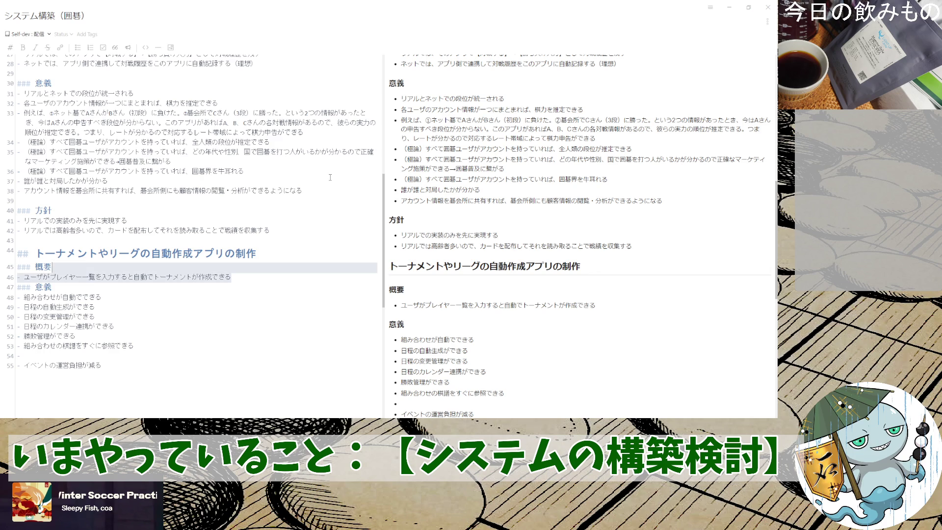
pyautogui.hotkey('ctrl', 'c')
pyautogui.press('Right')
pyautogui.hotkey('ctrl', 'v')
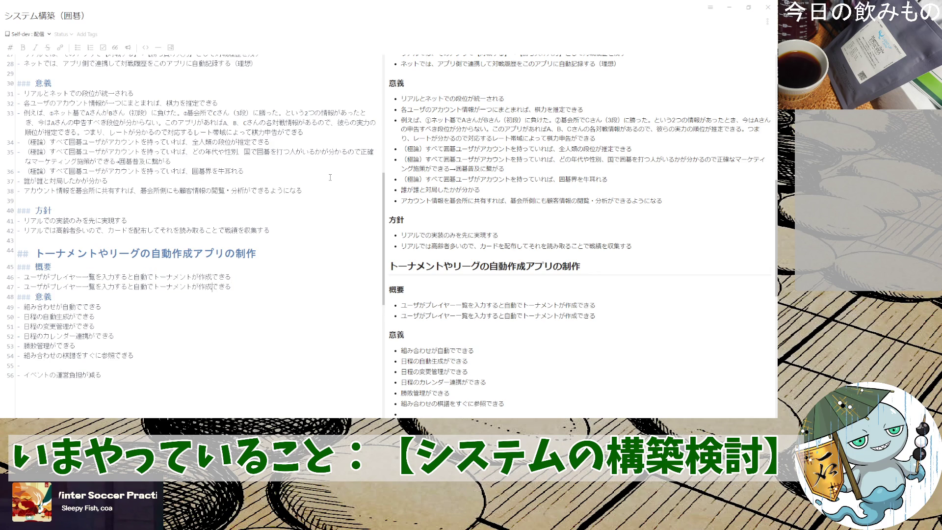
pyautogui.press('BackSpace')
pyautogui.press('BackSpace')
pyautogui.press('BackSpace')
pyautogui.press('BackSpace')
pyautogui.press('BackSpace')
pyautogui.press('BackSpace')
pyautogui.write('りーグ表')
pyautogui.press('Return')
# - Add the bullet '勝敗の入力ができる'
pyautogui.press('Down')
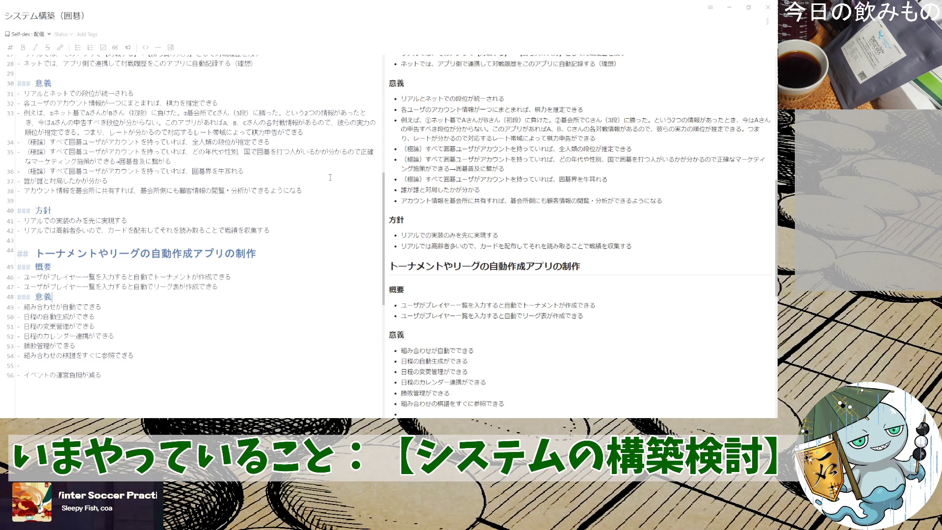
pyautogui.press('Return')
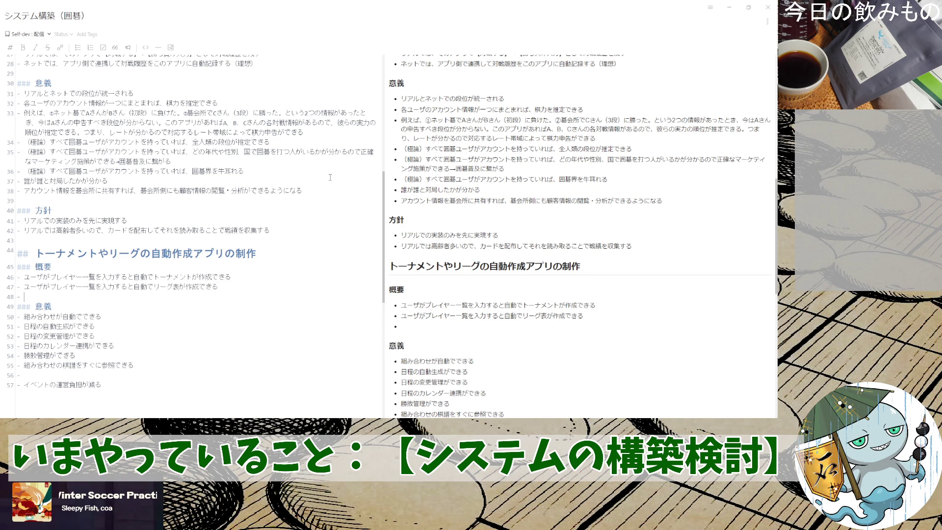
pyautogui.write('しょうはい')
pyautogui.press('space')
pyautogui.write('のにゅうりょくが')
pyautogui.press('space')
pyautogui.write('できる')
pyautogui.press('Return')
pyautogui.press('Return')
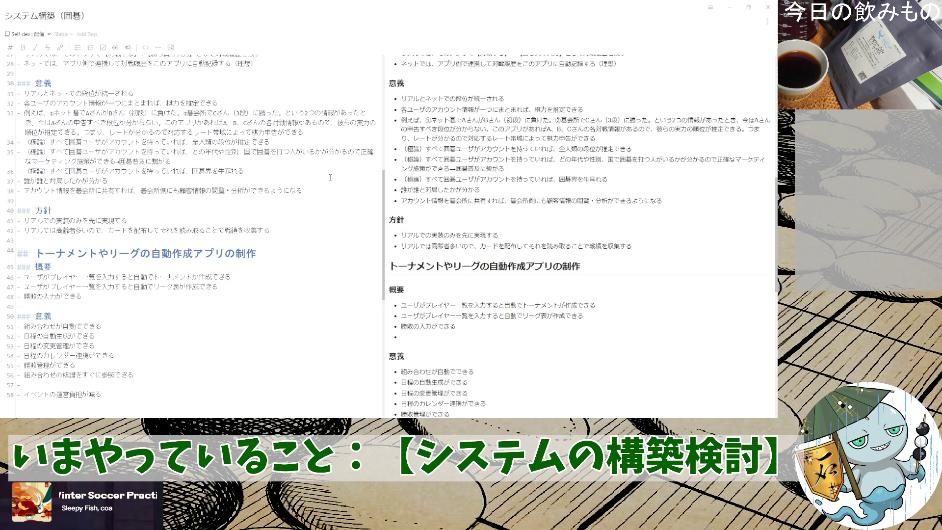
# - Reword the tournament item to end in '作成機能' instead of できる
pyautogui.press('Up')
pyautogui.press('Up')
pyautogui.press('End')
pyautogui.press('BackSpace')
pyautogui.press('BackSpace')
pyautogui.press('BackSpace')
pyautogui.write('昨日')
pyautogui.press('space')
pyautogui.press('space')
pyautogui.press('Return')
# - Reword the league-table and result-entry items to end in 機能 ('勝敗の入力機能')
pyautogui.press('Down')
pyautogui.press('BackSpace')
pyautogui.press('BackSpace')
pyautogui.press('BackSpace')
pyautogui.write('kunpaiuy')
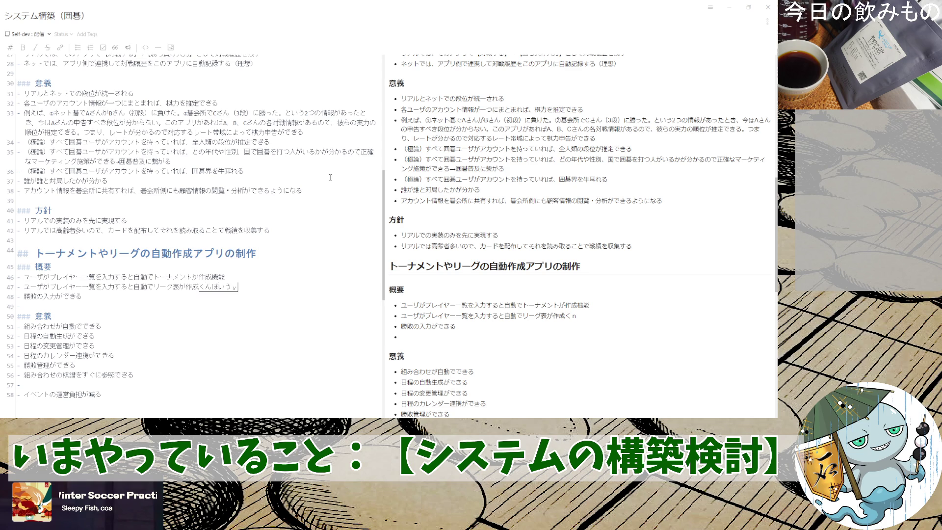
pyautogui.press('BackSpace')
pyautogui.press('BackSpace')
pyautogui.press('BackSpace')
pyautogui.press('BackSpace')
pyautogui.press('BackSpace')
pyautogui.write('kinou')
pyautogui.press('space')
pyautogui.press('Return')
pyautogui.press('Down')
pyautogui.press('BackSpace')
pyautogui.press('BackSpace')
pyautogui.press('BackSpace')
pyautogui.press('BackSpace')
pyautogui.write('kinou')
pyautogui.press('space')
pyautogui.press('Return')
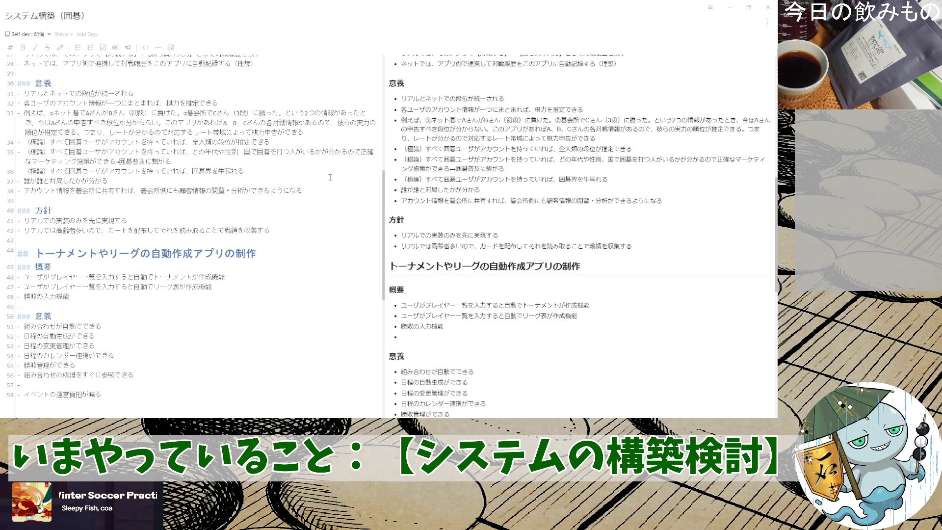
pyautogui.scroll(5, 329, 177)
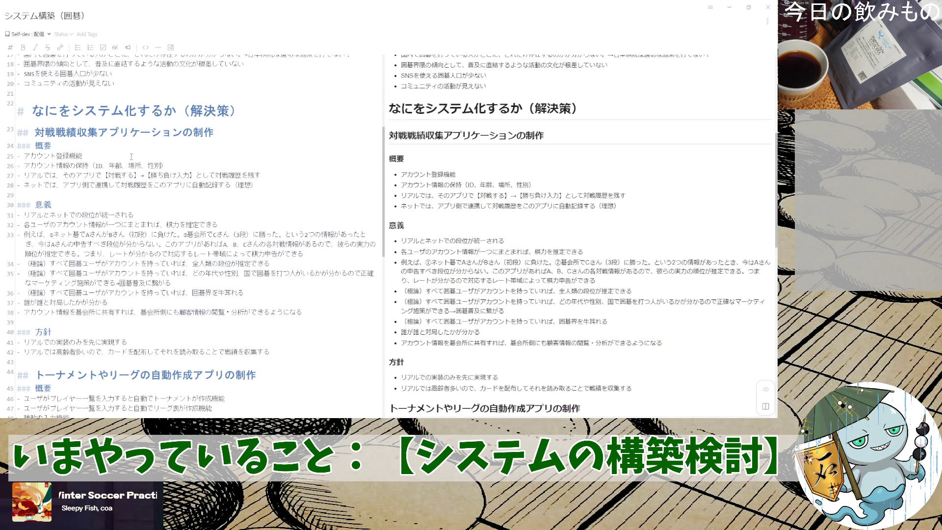
# - Delete 'を残す' from the 対戦履歴 bullet to reword it as 対戦履歴登録機能
pyautogui.click(275, 178)
pyautogui.press('BackSpace')
pyautogui.press('BackSpace')
pyautogui.press('BackSpace')
pyautogui.write('登録機能')
pyautogui.press('BackSpace')
pyautogui.press('BackSpace')
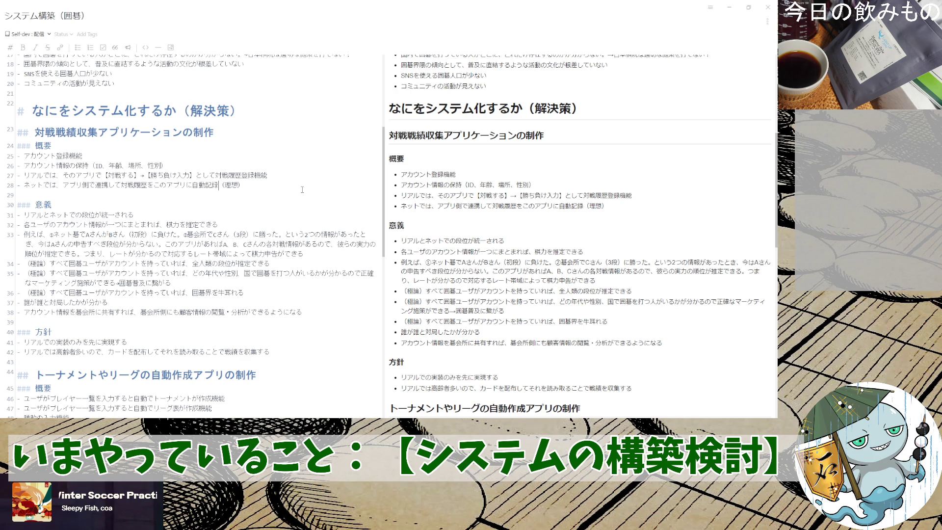
pyautogui.scroll(-2, 302, 189)
pyautogui.scroll(-3, 162, 259)
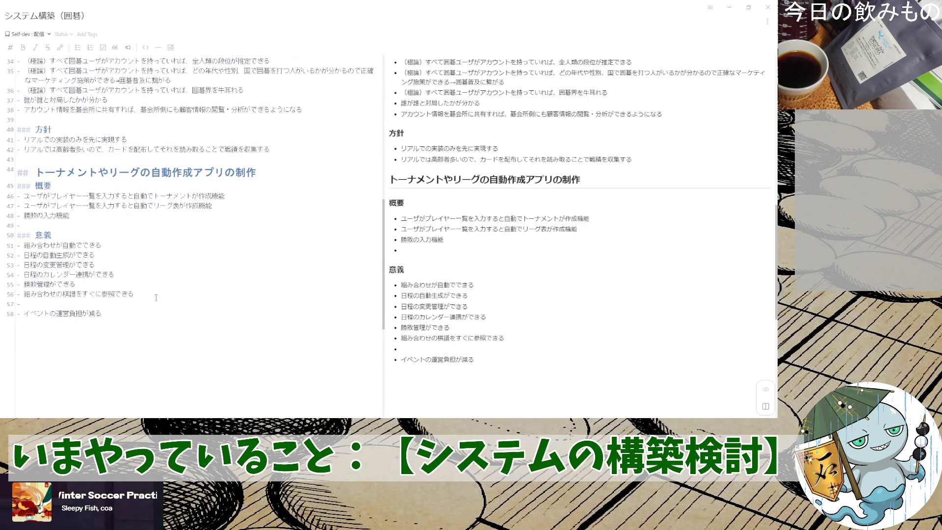
# - Add 日程の自動生成機能 after 勝敗の入力機能 and insert a blank bullet above it
pyautogui.click(179, 174)
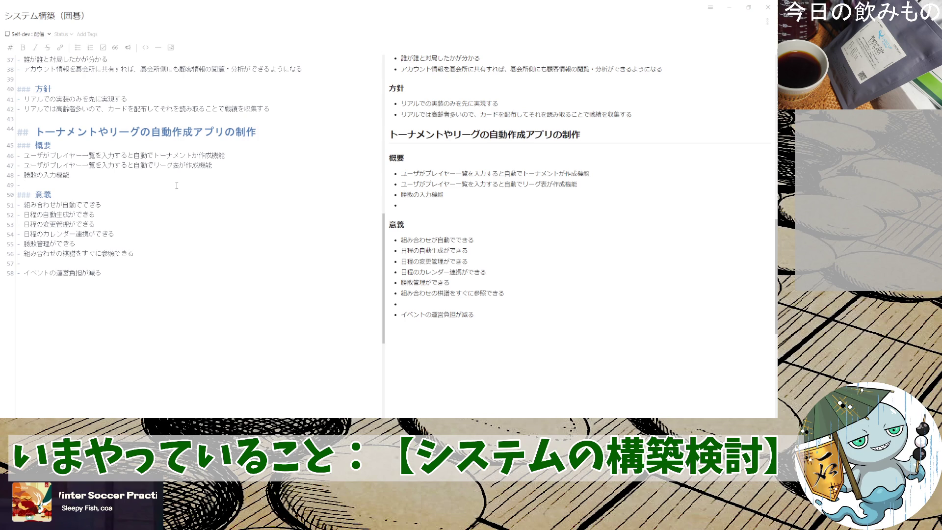
pyautogui.write('日程の')
pyautogui.write('自動生成')
pyautogui.press('Return')
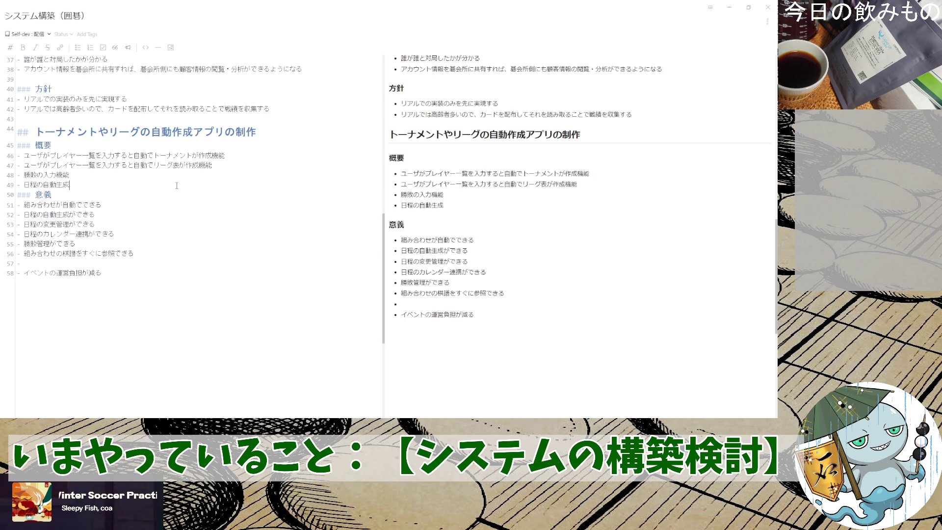
pyautogui.write('機能')
pyautogui.press('Return')
pyautogui.press('Home')
pyautogui.press('Return')
pyautogui.write('ユーザの')
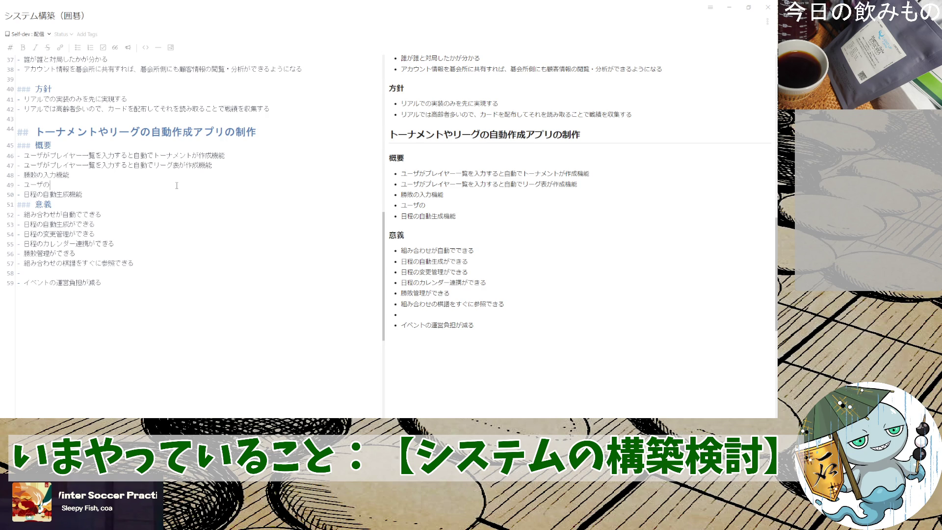
pyautogui.write('登録')
# - Write ユーザの予定入力機能（対局可能日） on the blank bullet, moving the parenthetical after 機能
pyautogui.press('BackSpace')
pyautogui.press('BackSpace')
pyautogui.press('BackSpace')
pyautogui.write('登録')
pyautogui.press('BackSpace')
pyautogui.press('BackSpace')
pyautogui.write('予定')
pyautogui.write('ny')
pyautogui.write('入力（')
pyautogui.write('たいきょくかのう')
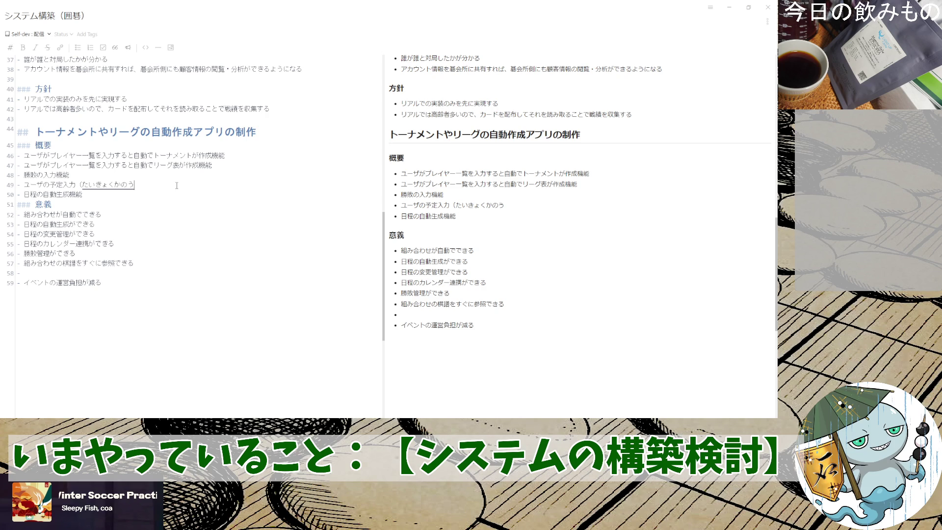
pyautogui.write('hi')
pyautogui.press('space')
pyautogui.press('Return')
pyautogui.write(')')
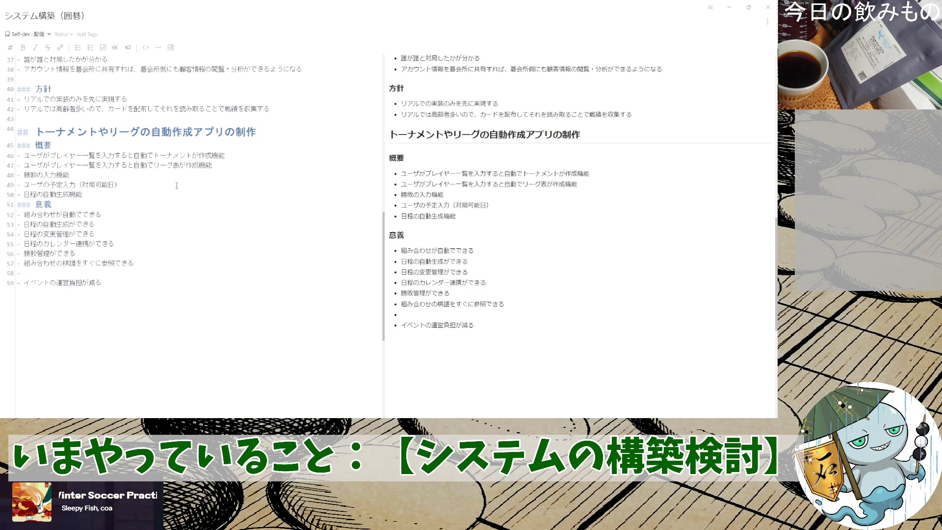
pyautogui.write('kinou')
pyautogui.press('space')
pyautogui.press('Left')
pyautogui.hotkey('shift', 'Left')
pyautogui.hotkey('shift', 'Left')
pyautogui.hotkey('shift', 'Left')
pyautogui.hotkey('shift', 'Left')
pyautogui.hotkey('shift', 'Left')
pyautogui.hotkey('shift', 'Left')
pyautogui.hotkey('shift', 'Left')
pyautogui.hotkey('ctrl', 'x')
pyautogui.press('End')
pyautogui.hotkey('ctrl', 'v')
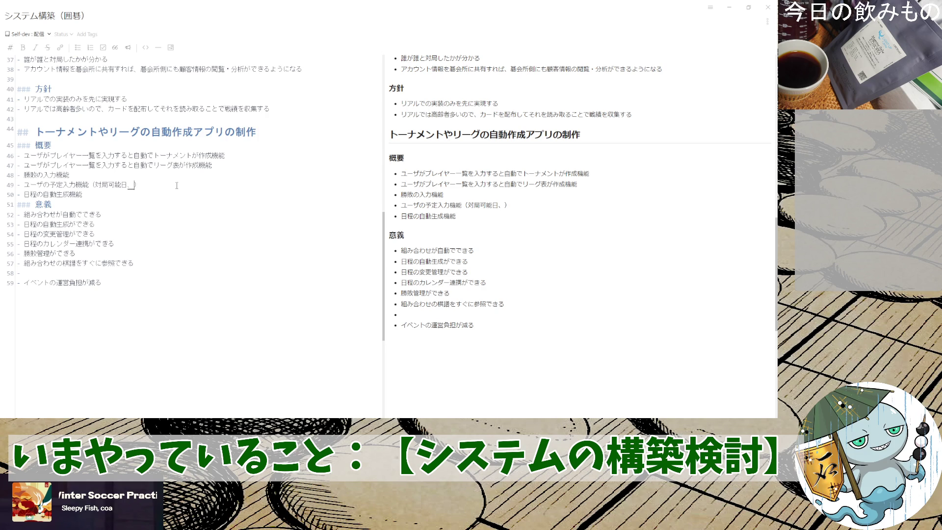
pyautogui.write(',jikantai')
# - Extend the parenthetical to （対局可能日、時間帯）
pyautogui.press('space')
pyautogui.press('BackSpace')
pyautogui.press('BackSpace')
pyautogui.press('BackSpace')
pyautogui.write('jikantai')
pyautogui.press('space')
pyautogui.press('Return')
pyautogui.press('Return')
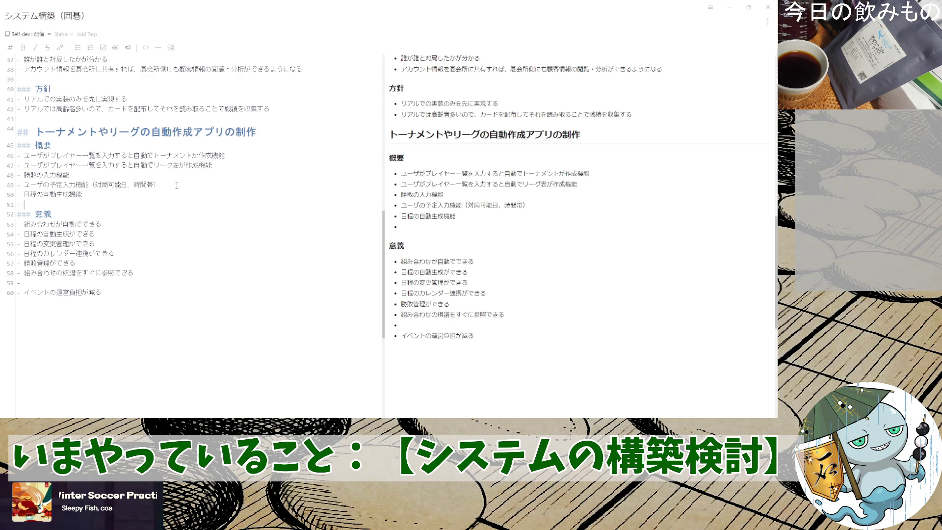
pyautogui.write('にち')
# - Add the bullet 対局日程のリマインド機能 and start a new one
pyautogui.press('BackSpace')
pyautogui.press('BackSpace')
pyautogui.write('対局日程の')
pyautogui.write('リマin')
pyautogui.press('BackSpace')
pyautogui.press('BackSpace')
pyautogui.press('BackSpace')
pyautogui.write('マインド機能')
pyautogui.press('Return')
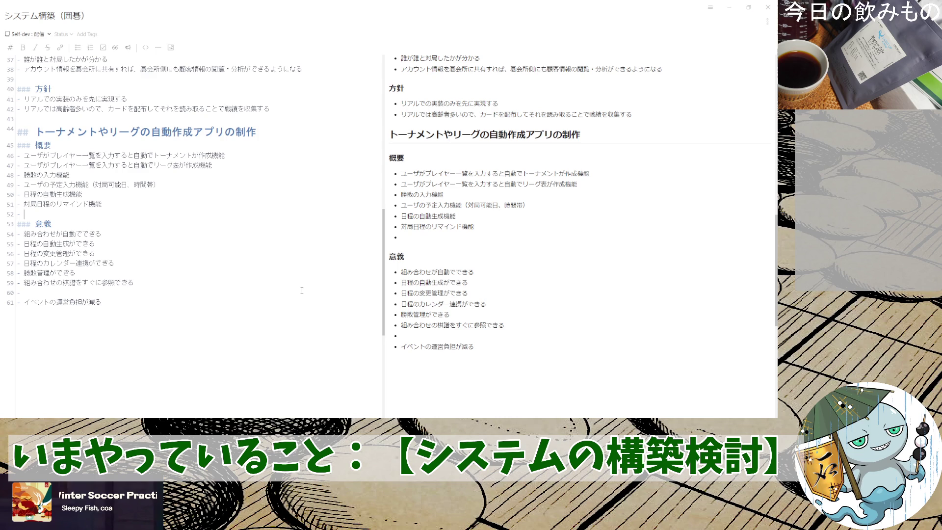
pyautogui.write('gaibukarenda-tono')
# - Add the bullet 外部カレンダーとの連携機能（Googleカレンダーなど） followed by an empty bullet
pyautogui.press('space')
pyautogui.press('Return')
pyautogui.write('renkei')
pyautogui.press('space')
pyautogui.write('kino')
pyautogui.press('space')
pyautogui.press('Return')
pyautogui.write('（Googl')
pyautogui.write('カレンダーなど）')
pyautogui.press('Return')
pyautogui.press('Return')
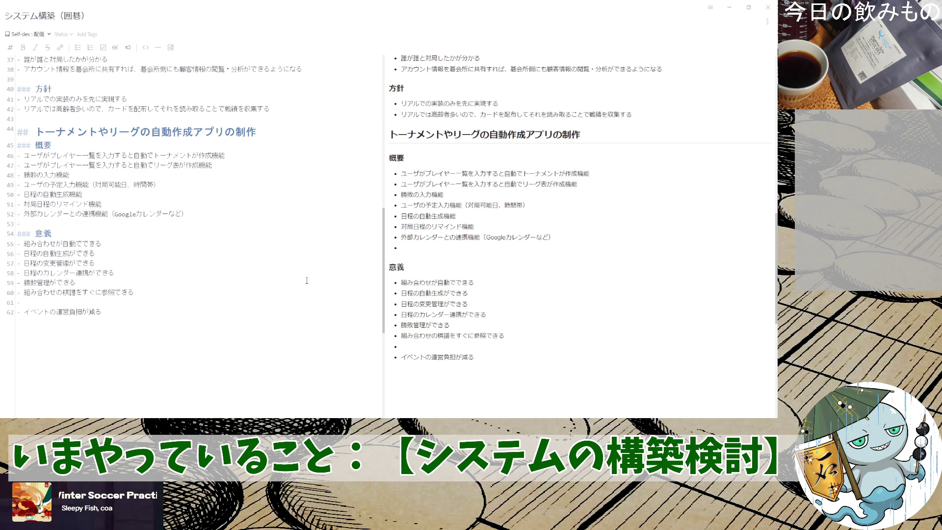
pyautogui.write('外部')
# - Write 外部URLの添付（棋譜のURLがリーグ表 on the new bullet
pyautogui.press('Return')
pyautogui.write('URL')
pyautogui.write('の')
pyautogui.write('添付')
pyautogui.press('Return')
pyautogui.write('（')
pyautogui.write('棋譜')
pyautogui.press('Return')
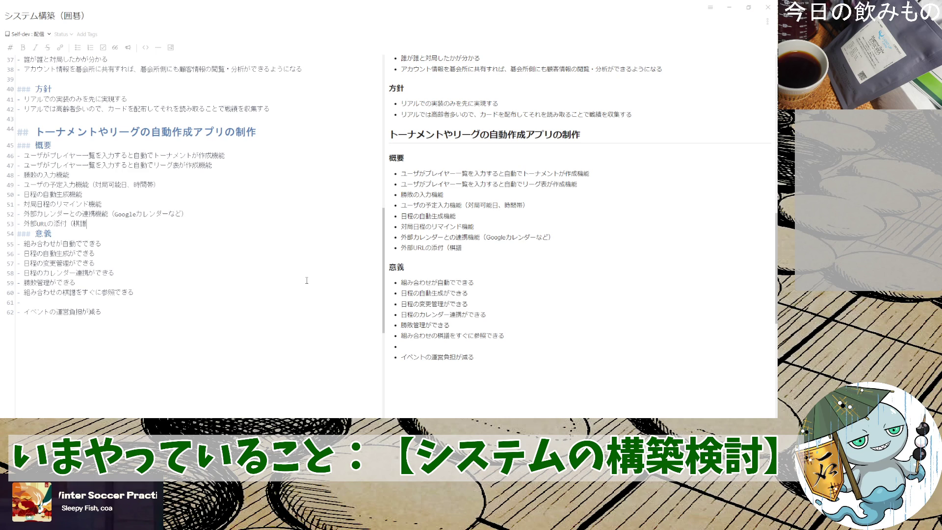
pyautogui.write('の')
pyautogui.write('RL')
pyautogui.write('が')
pyautogui.press('Return')
pyautogui.write('りーぐ')
pyautogui.write('hyou')
pyautogui.press('space')
pyautogui.write('に')
pyautogui.press('Return')
pyautogui.write('aru')
# - Finish the item as にあるとか？）, removing a stray empty bullet, and move to the league-table item
pyautogui.press('Return')
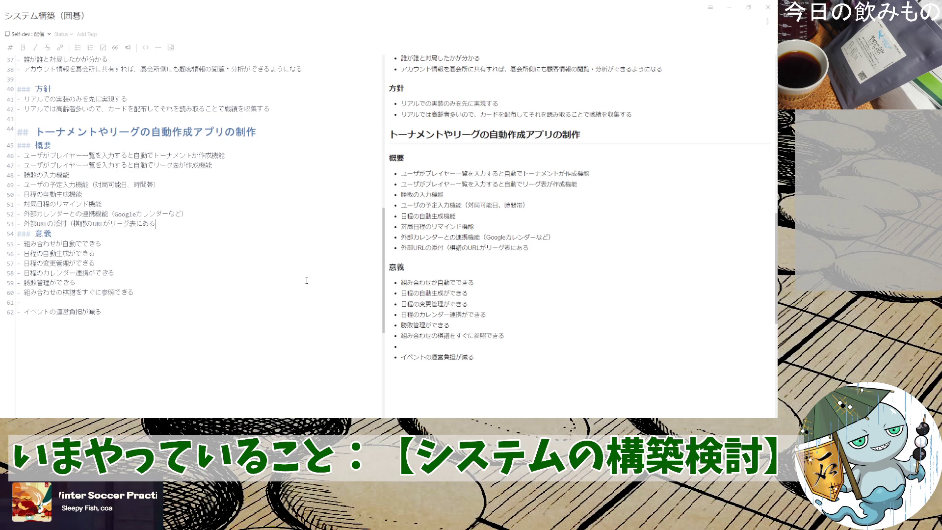
pyautogui.write('toka')
pyautogui.press('Return')
pyautogui.press('Return')
pyautogui.press('BackSpace')
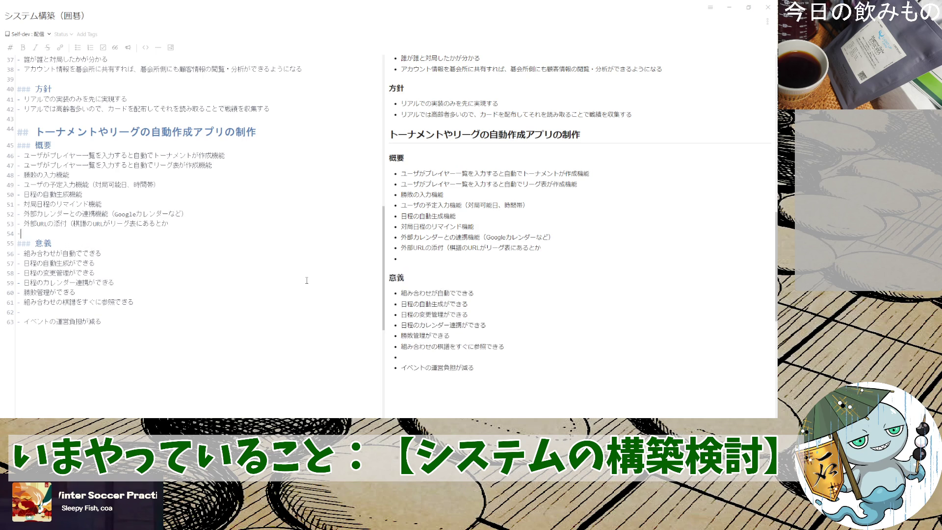
pyautogui.press('BackSpace')
pyautogui.press('BackSpace')
pyautogui.write('？）')
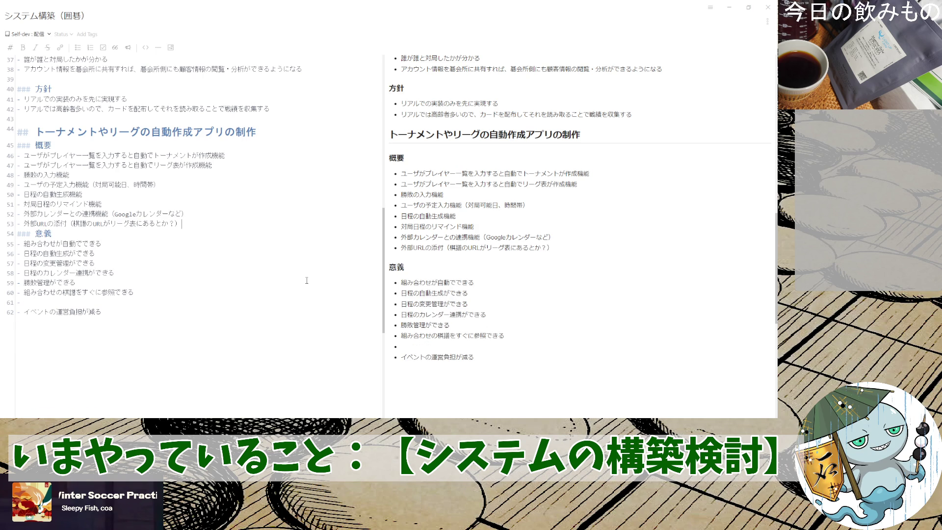
pyautogui.press('Return')
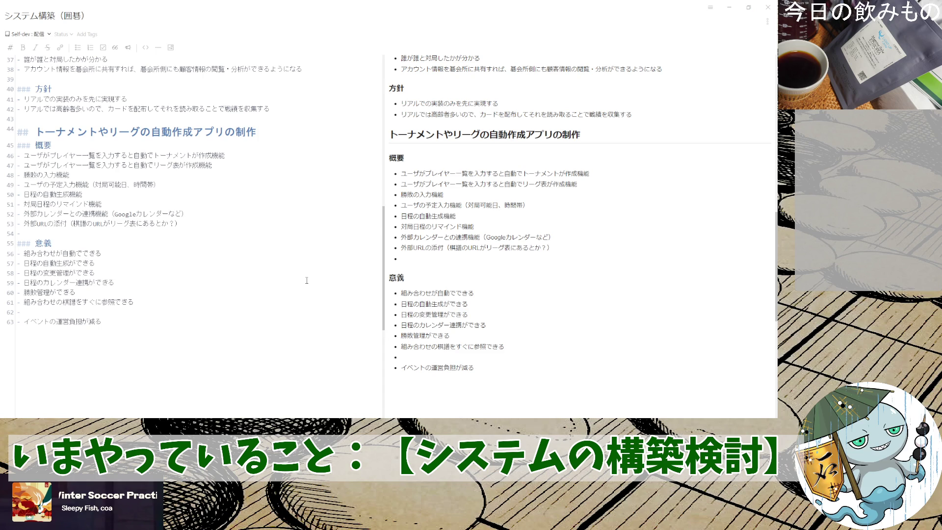
pyautogui.click(222, 169)
pyautogui.write('*')
# - Mark the league-table, result-entry, schedule and calendar items with " *" and delete the empty trailing bullet
pyautogui.press('Down')
pyautogui.press('Down')
pyautogui.write('*')
pyautogui.write('*')
pyautogui.press('BackSpace')
pyautogui.press('BackSpace')
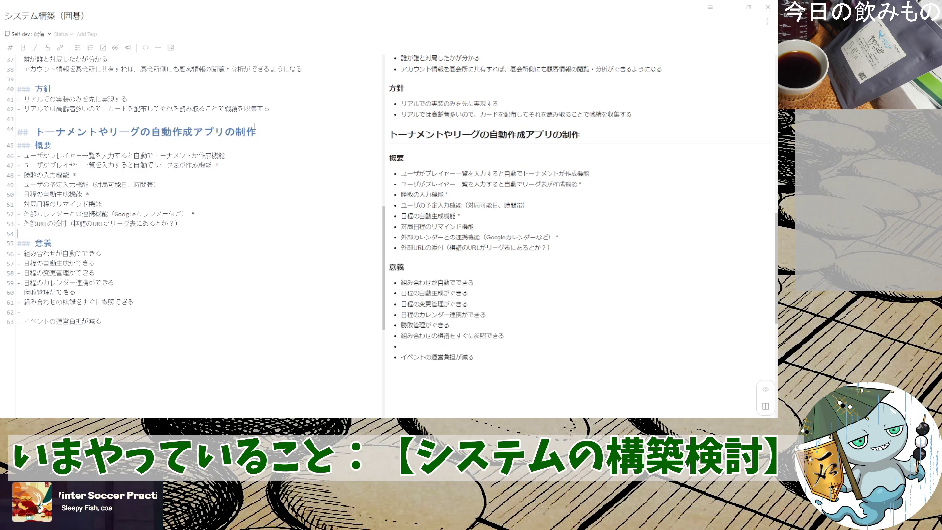
pyautogui.scroll(5, 135, 201)
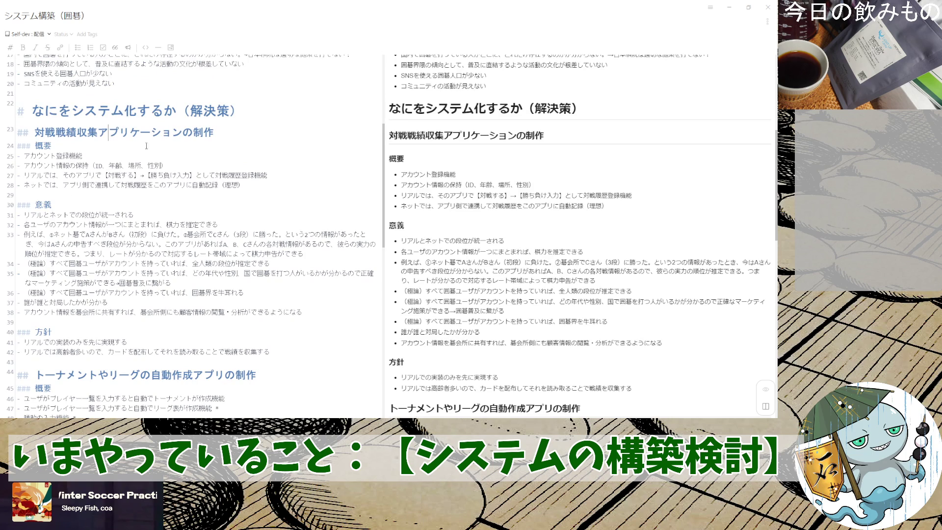
pyautogui.scroll(-5, 133, 221)
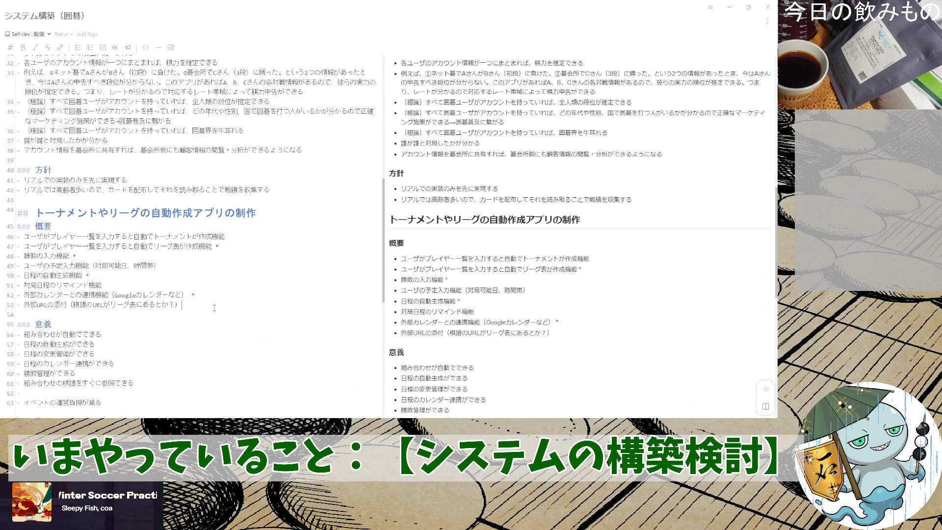
pyautogui.scroll(6, 214, 308)
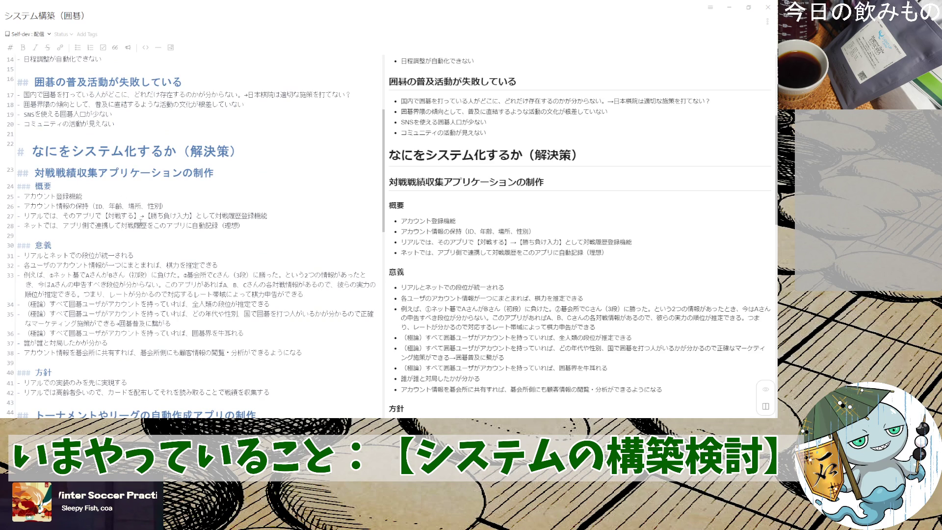
pyautogui.scroll(-5, 142, 216)
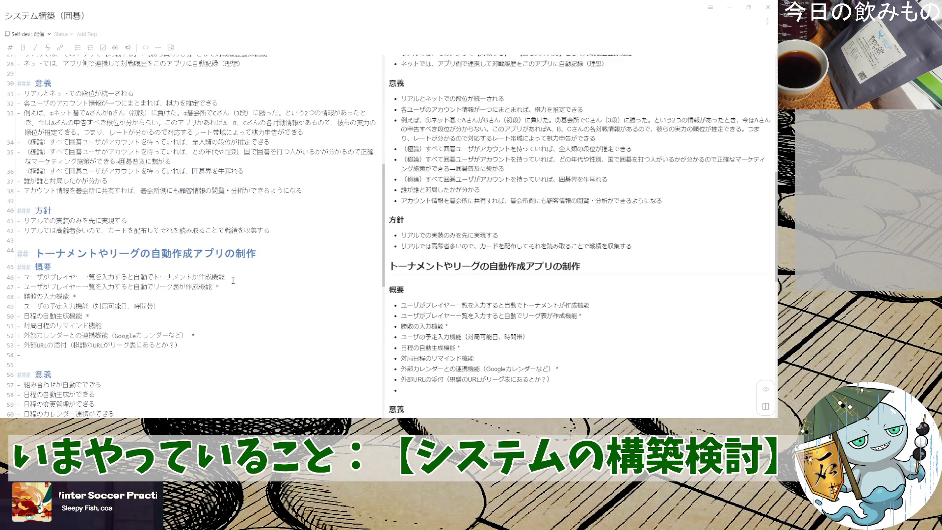
pyautogui.moveTo(24, 277); pyautogui.dragTo(133, 276)
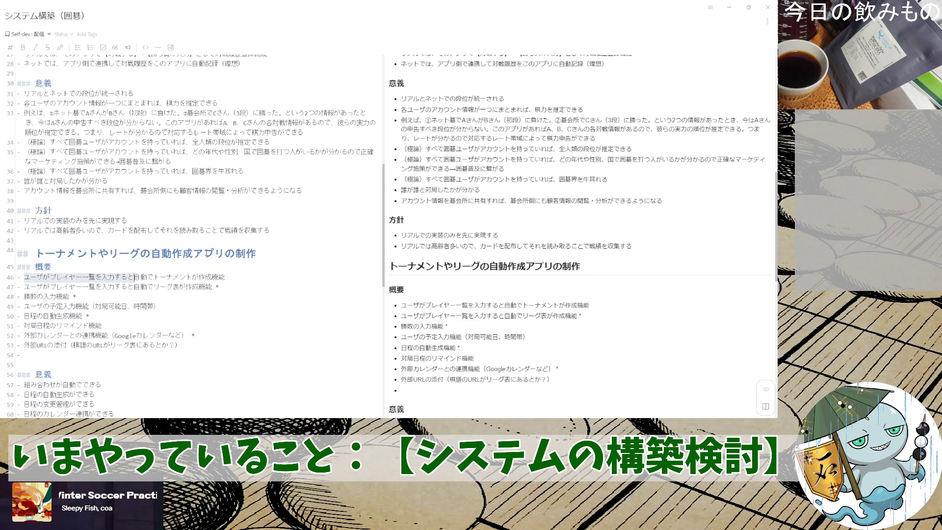
pyautogui.scroll(5, 76, 147)
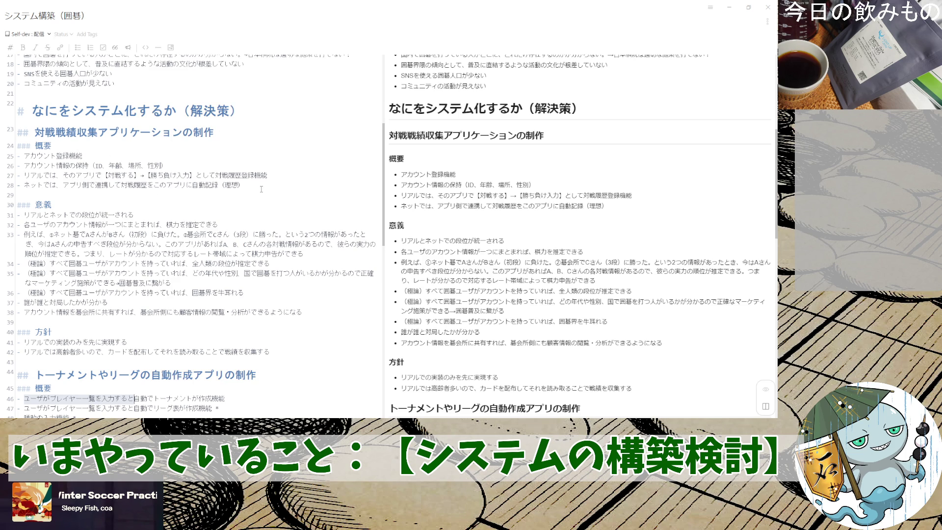
pyautogui.scroll(-3, 180, 200)
pyautogui.scroll(2, 180, 201)
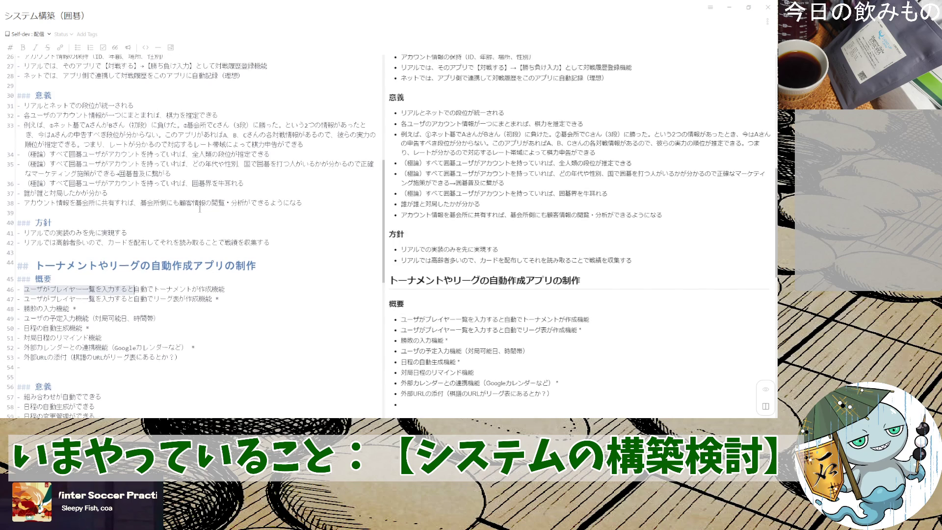
pyautogui.scroll(2, 180, 201)
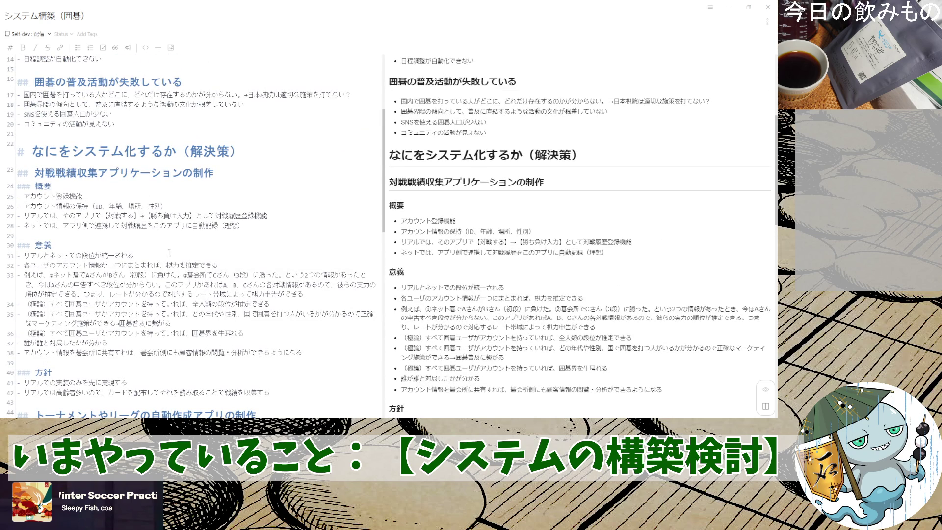
pyautogui.scroll(-2, 102, 239)
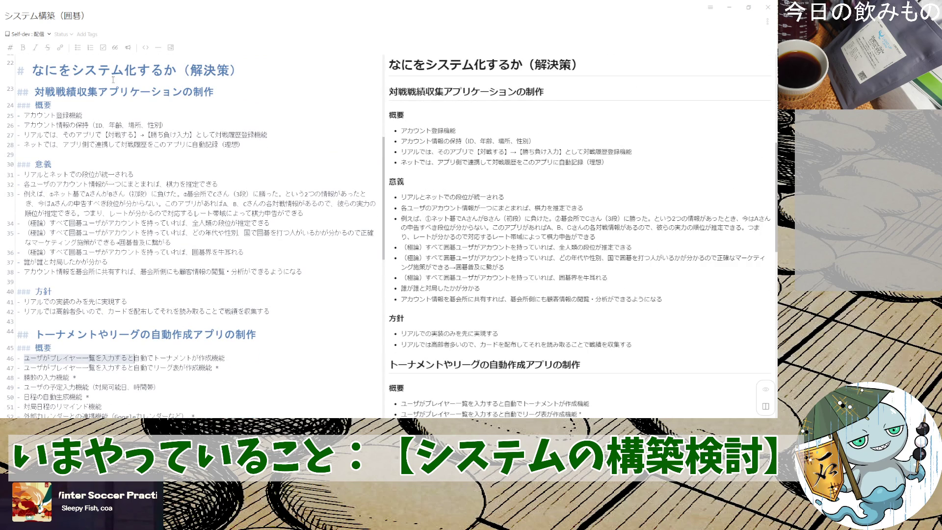
pyautogui.scroll(-2, 122, 208)
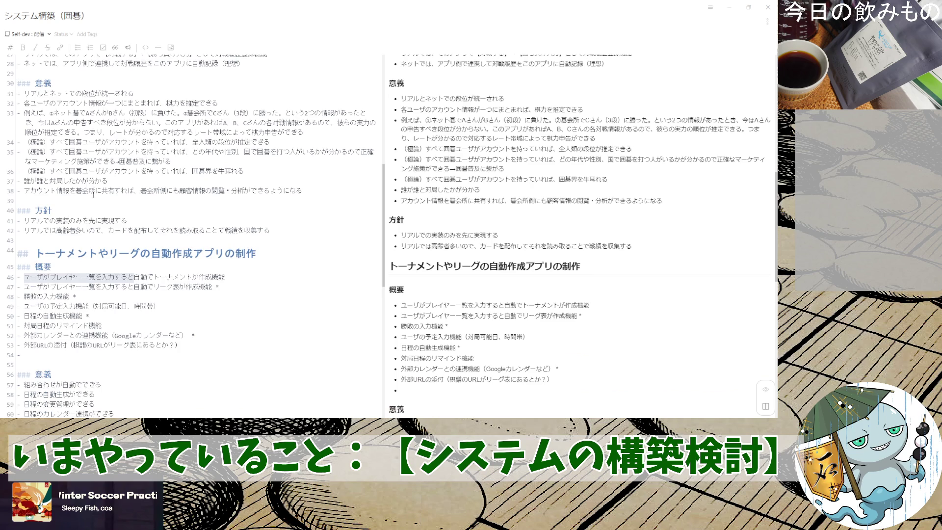
pyautogui.scroll(3, 93, 195)
pyautogui.scroll(-1, 104, 243)
pyautogui.scroll(-2, 110, 287)
pyautogui.scroll(3, 66, 250)
pyautogui.scroll(1, 96, 261)
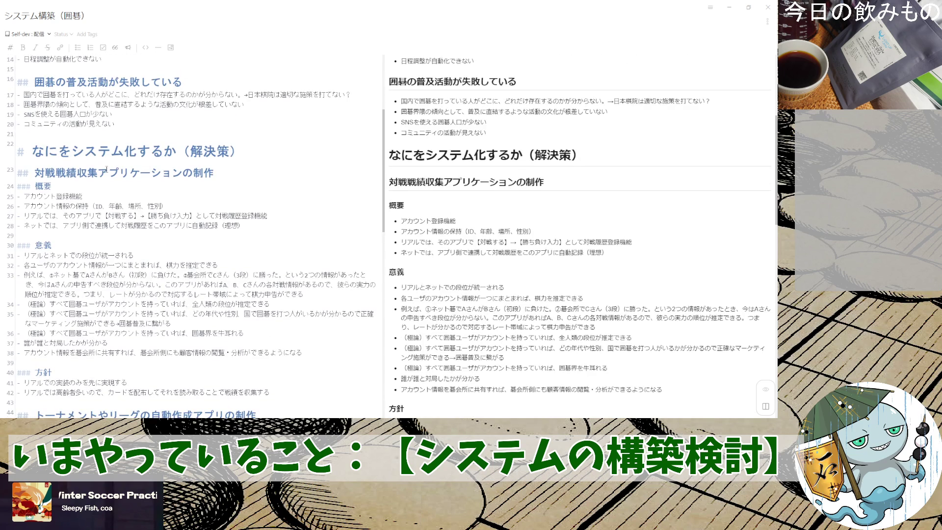
pyautogui.scroll(-3, 135, 275)
pyautogui.scroll(2, 125, 210)
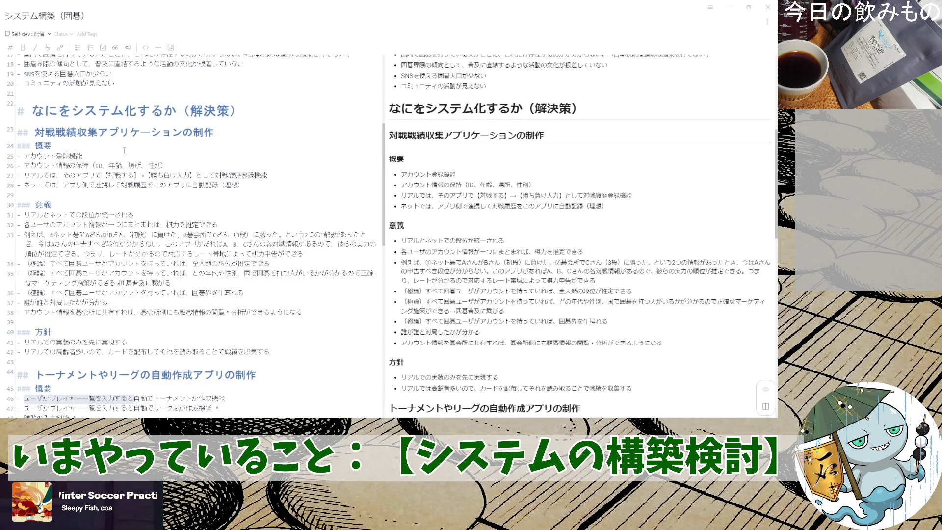
pyautogui.scroll(-2, 124, 153)
pyautogui.scroll(-2, 121, 191)
pyautogui.scroll(-2, 115, 254)
pyautogui.scroll(2, 129, 254)
pyautogui.scroll(3, 135, 246)
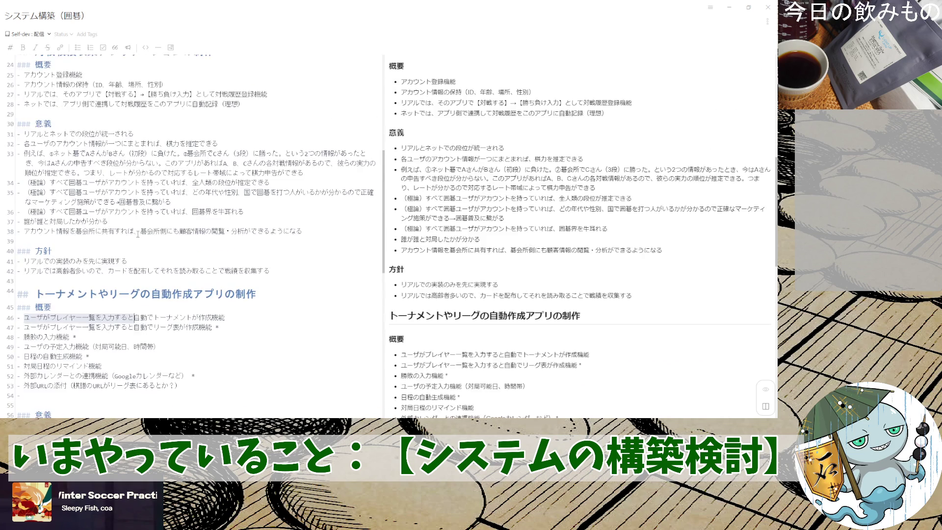
pyautogui.scroll(1, 140, 232)
pyautogui.scroll(-2, 145, 225)
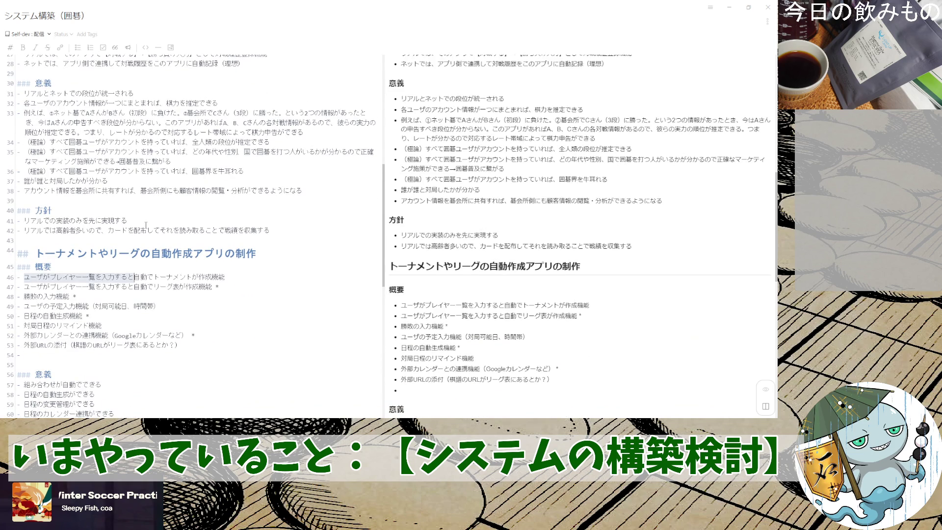
pyautogui.scroll(2, 145, 225)
pyautogui.scroll(-4, 110, 251)
pyautogui.click(78, 276)
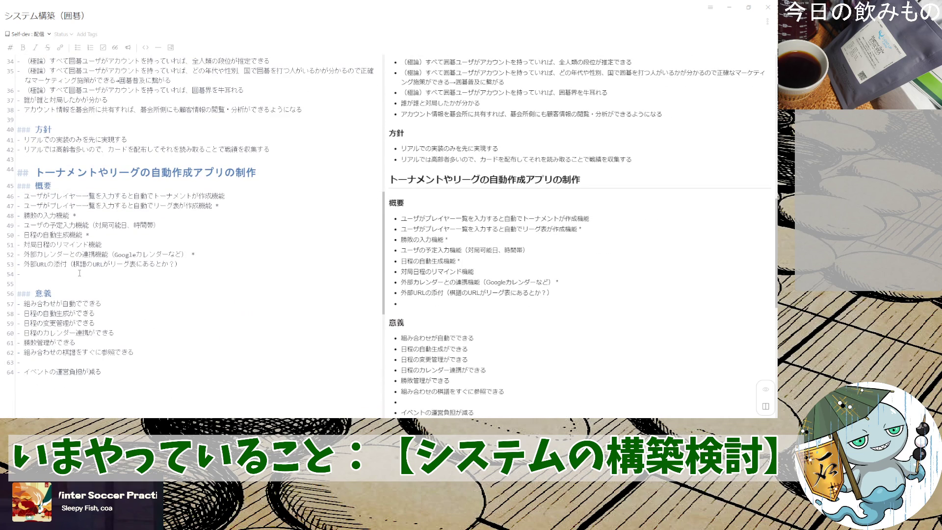
pyautogui.write('はんでぃkyappu')
# - Write ハンディキャップの自動計算ができる as the last 概要 bullet
pyautogui.press('space')
pyautogui.write('nojid')
pyautogui.write('自動計算ができる')
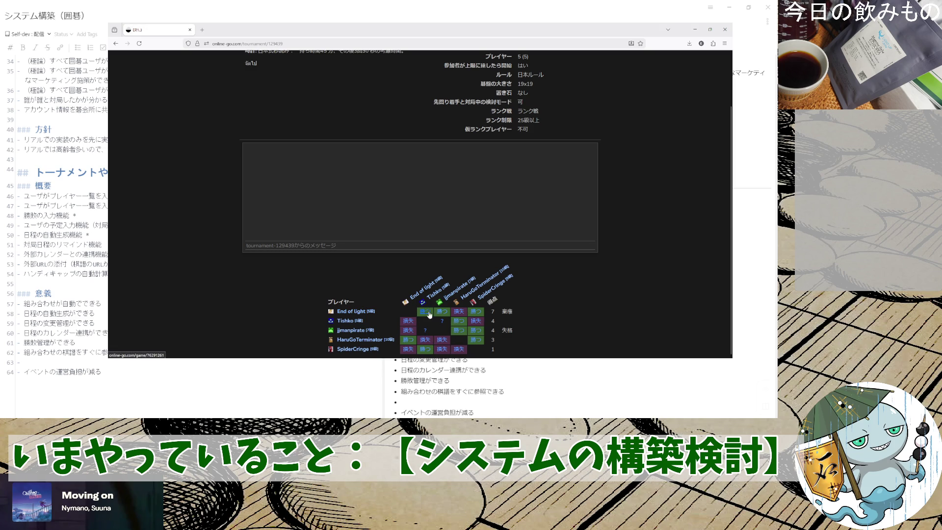
# - View a player card and two games from the OGS results table, then return to the Inkdrop note
pyautogui.click(420, 293)
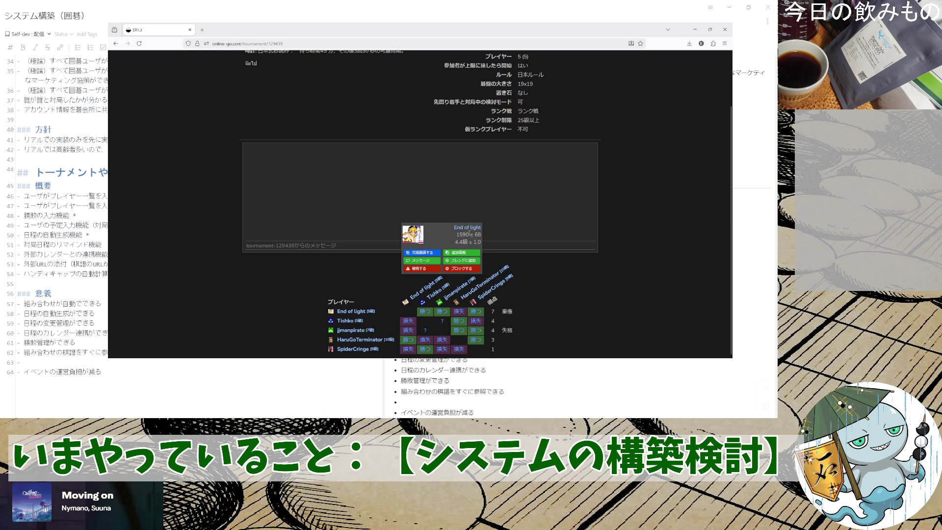
pyautogui.click(427, 314)
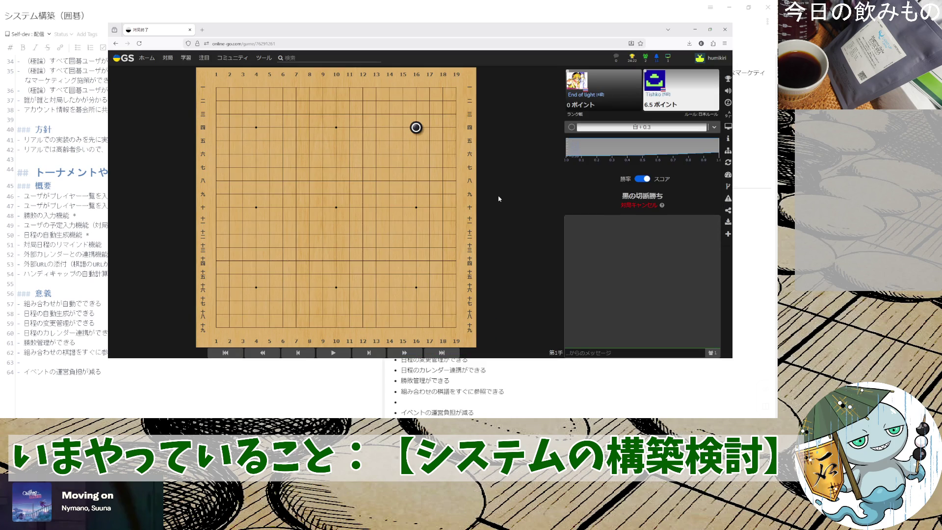
pyautogui.hotkey('alt', 'Left')
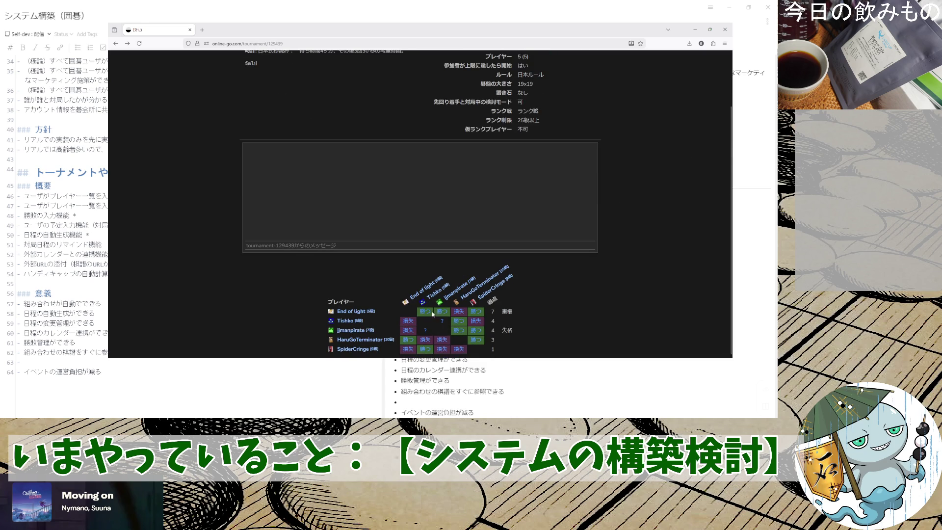
pyautogui.click(457, 315)
pyautogui.hotkey('alt', 'Left')
pyautogui.hotkey('alt', 'Tab')
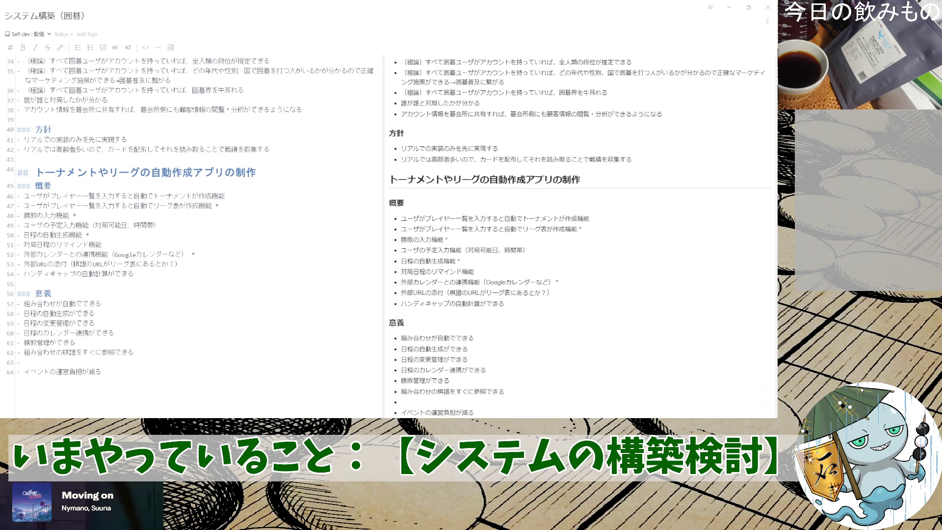
pyautogui.moveTo(231, 198)
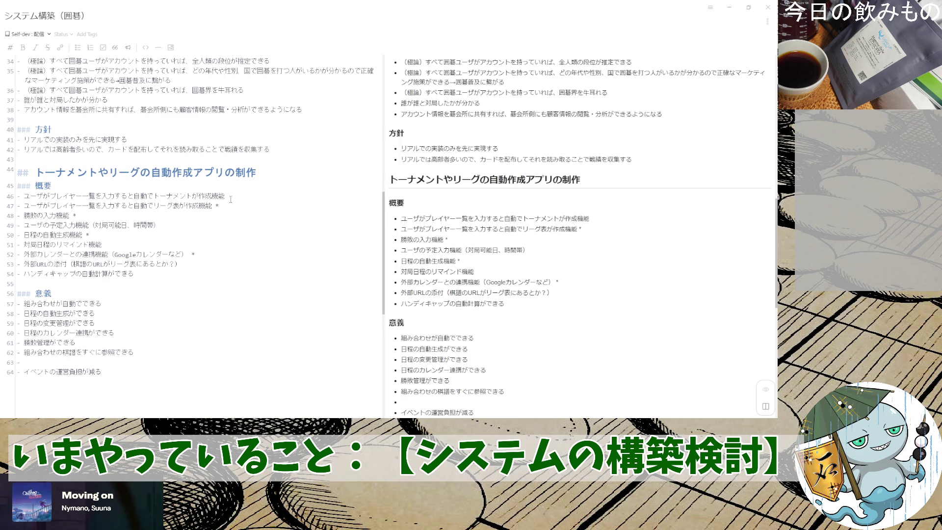
pyautogui.moveTo(234, 206); pyautogui.dragTo(3, 210)
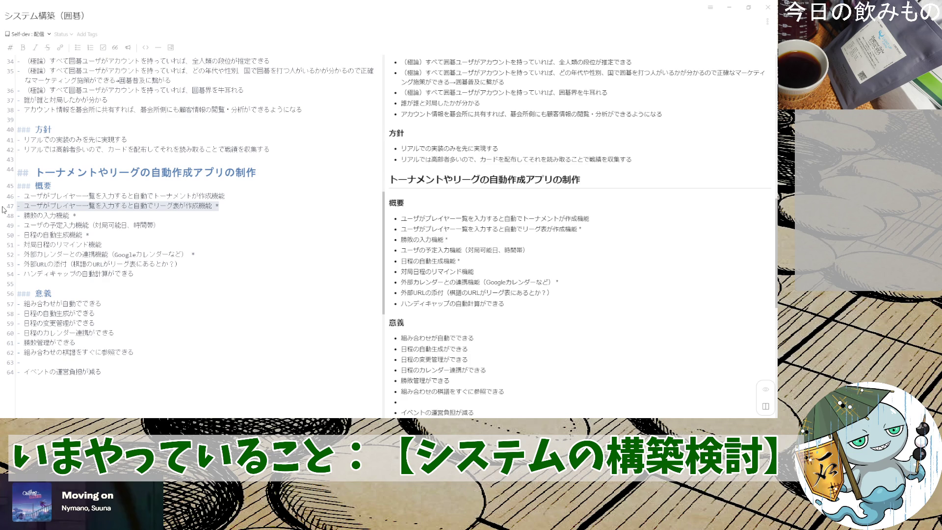
pyautogui.click(58, 196)
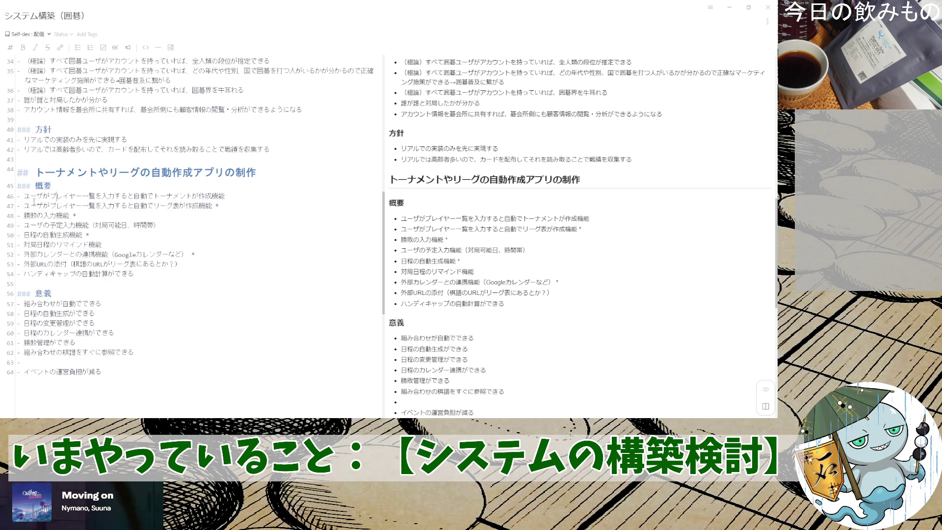
pyautogui.moveTo(22, 205); pyautogui.dragTo(45, 205)
pyautogui.moveTo(248, 208); pyautogui.dragTo(3, 206)
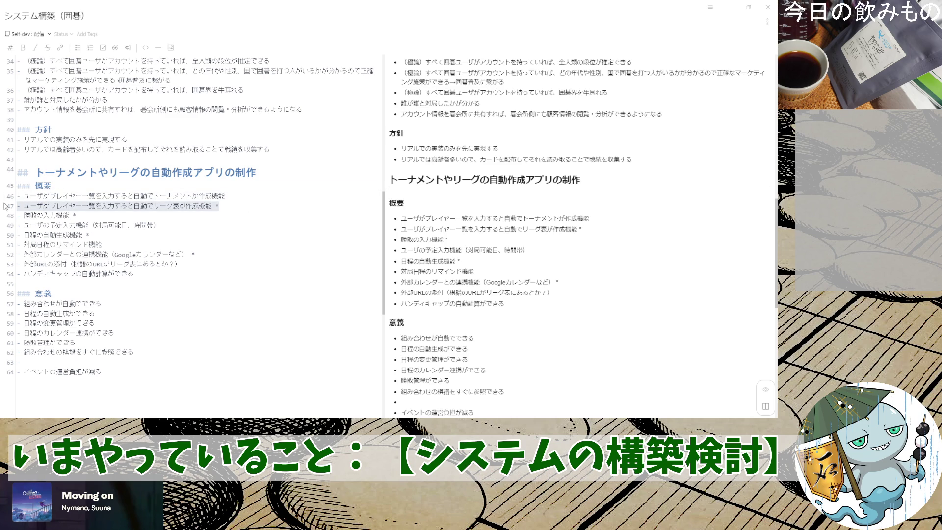
pyautogui.click(187, 216)
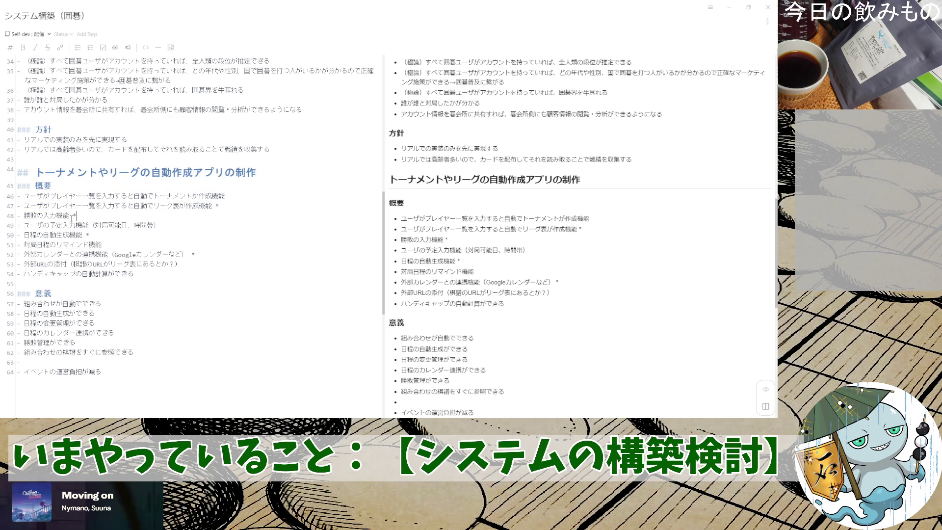
pyautogui.moveTo(24, 215); pyautogui.dragTo(74, 215)
pyautogui.hotkey('ctrl', 'x')
pyautogui.hotkey('ctrl', 'z')
pyautogui.click(89, 216)
pyautogui.moveTo(28, 213); pyautogui.dragTo(84, 214)
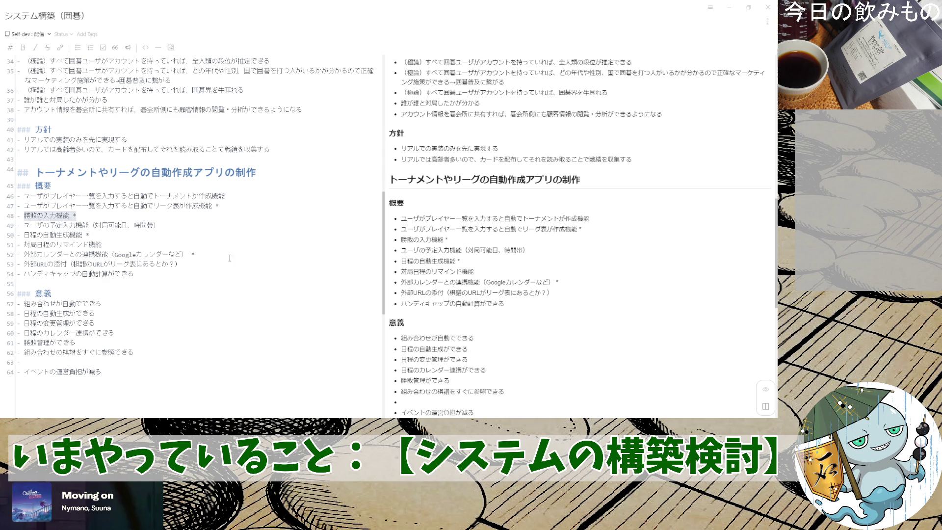
pyautogui.moveTo(215, 254); pyautogui.dragTo(9, 258)
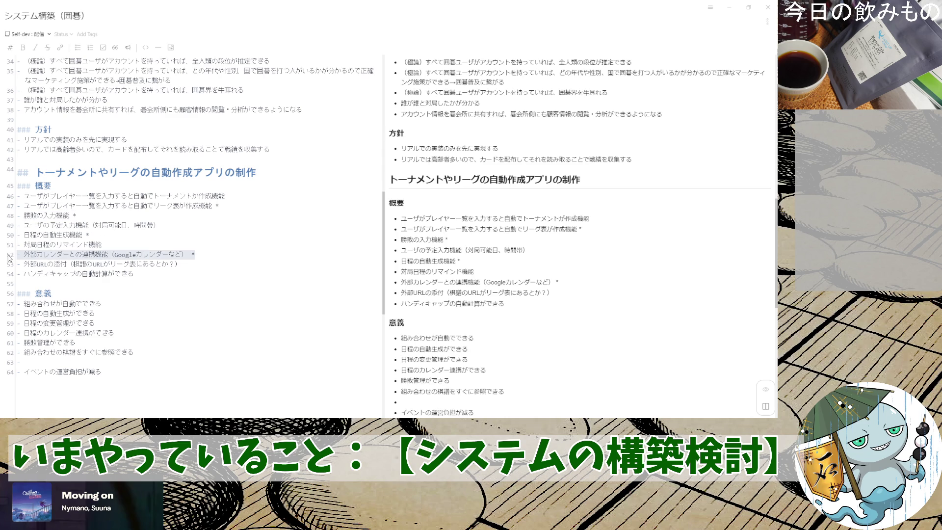
pyautogui.click(238, 258)
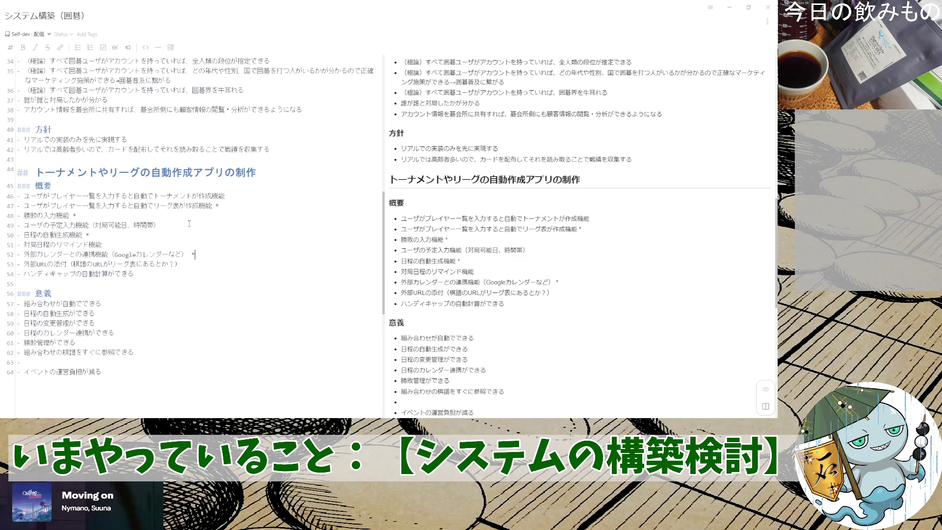
pyautogui.moveTo(188, 226); pyautogui.dragTo(191, 214)
pyautogui.click(193, 223)
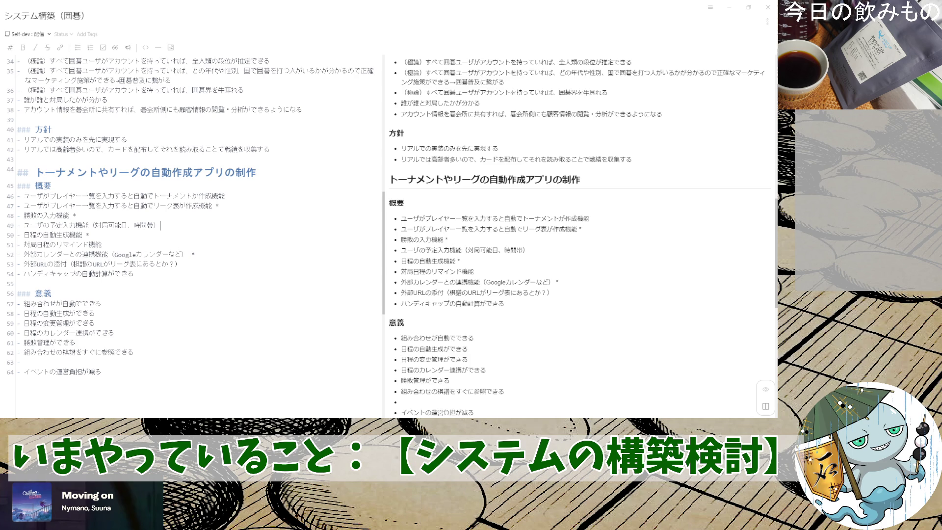
# - Add a level-three 方針 heading after the 意義 section and start its first bullet
pyautogui.press('Down')
pyautogui.press('Down')
pyautogui.press('Down')
pyautogui.press('Down')
pyautogui.press('Down')
pyautogui.press('Down')
pyautogui.press('Down')
pyautogui.press('Down')
pyautogui.press('Return')
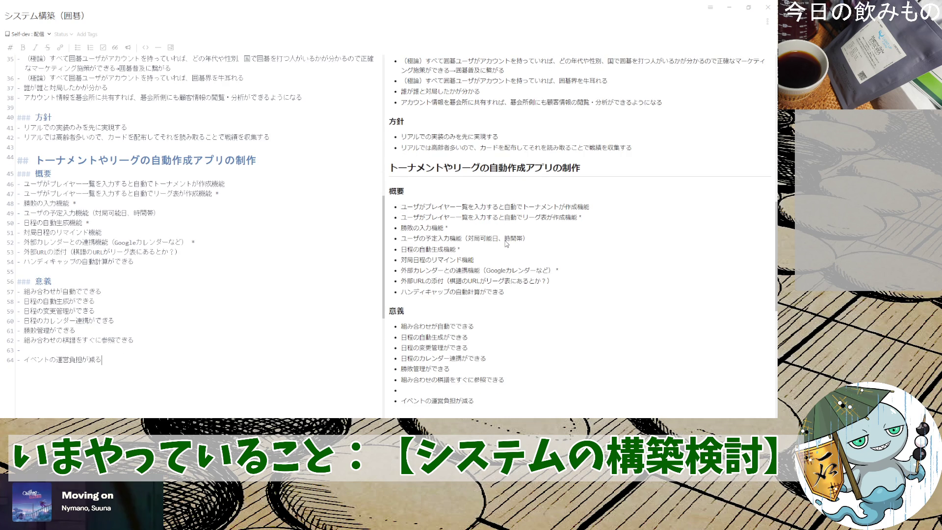
pyautogui.press('Return')
pyautogui.press('Return')
pyautogui.write('####')
pyautogui.press('BackSpace')
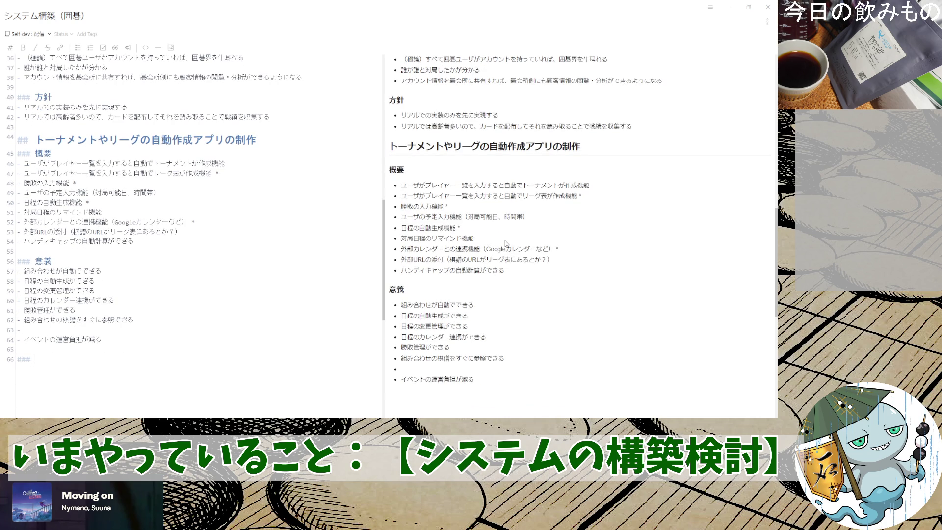
pyautogui.write('o')
pyautogui.press('BackSpace')
pyautogui.write('houshin')
pyautogui.press('space')
pyautogui.press('Return')
pyautogui.press('Return')
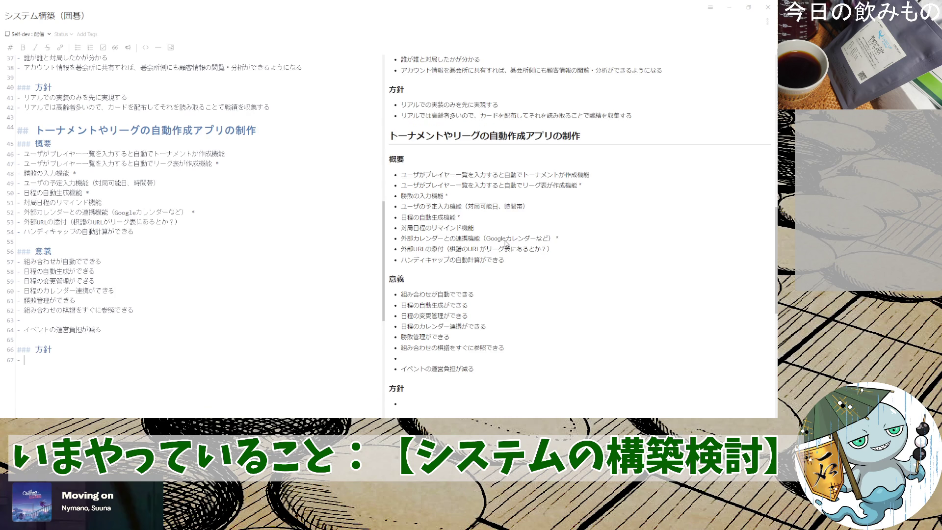
pyautogui.write('OGSnori-gu')
# - Write the first bullet: OGSのトーナメント機能をうまく活用する方法を考える
pyautogui.press('space')
pyautogui.press('BackSpace')
pyautogui.press('BackSpace')
pyautogui.press('BackSpace')
pyautogui.write('to-na')
pyautogui.write('mentokinouwo')
pyautogui.press('space')
pyautogui.press('Return')
pyautogui.write('umakukatuyousuru')
pyautogui.press('space')
pyautogui.press('Return')
pyautogui.write('houhou')
pyautogui.press('space')
pyautogui.write('wokangnaer')
pyautogui.press('BackSpace')
pyautogui.press('BackSpace')
pyautogui.press('BackSpace')
pyautogui.press('BackSpace')
pyautogui.write('ngaeru')
pyautogui.press('space')
pyautogui.press('Return')
# - Write the second bullet: とりあえず自動でトーナメント表をつくるアプリを作る
pyautogui.press('Return')
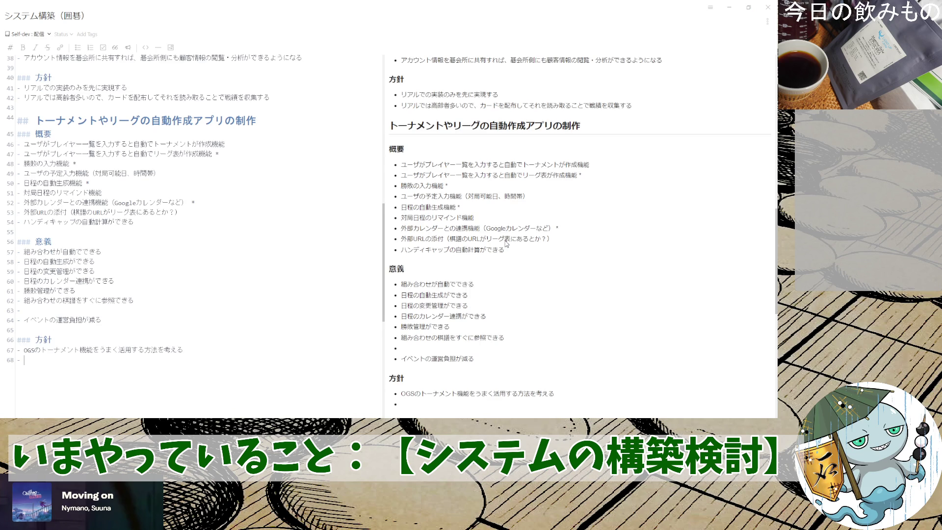
pyautogui.write('toriaezuzidou')
pyautogui.press('space')
pyautogui.write('detukuru')
pyautogui.press('Return')
pyautogui.write('apuri')
pyautogui.press('space')
pyautogui.press('Return')
pyautogui.write('wotuuru')
pyautogui.press('space')
pyautogui.press('Return')
pyautogui.press('Left')
pyautogui.press('Left')
pyautogui.press('Left')
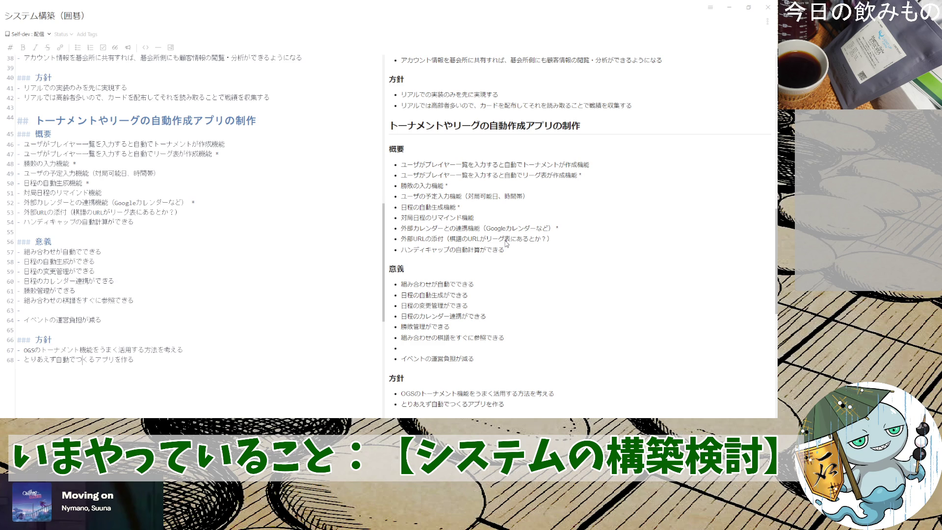
pyautogui.write('tonam')
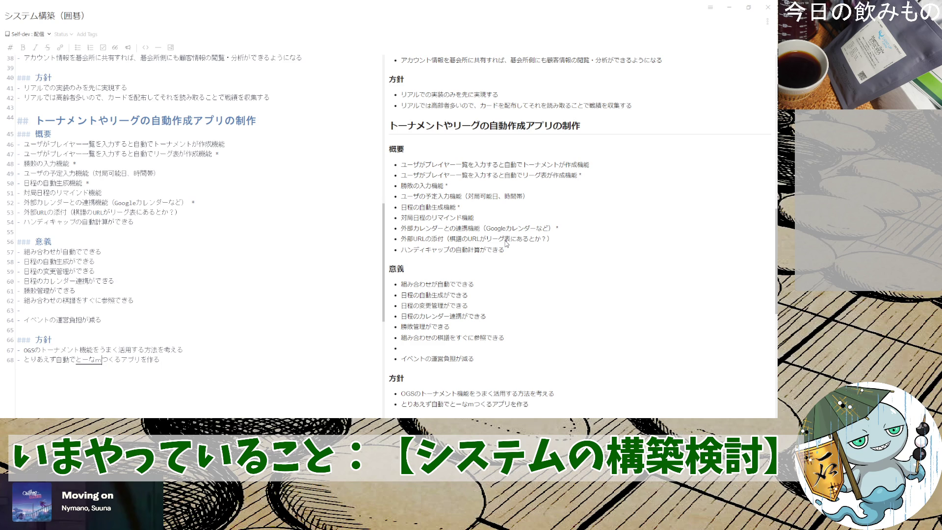
pyautogui.write('ntohyouwo')
pyautogui.press('space')
pyautogui.press('Return')
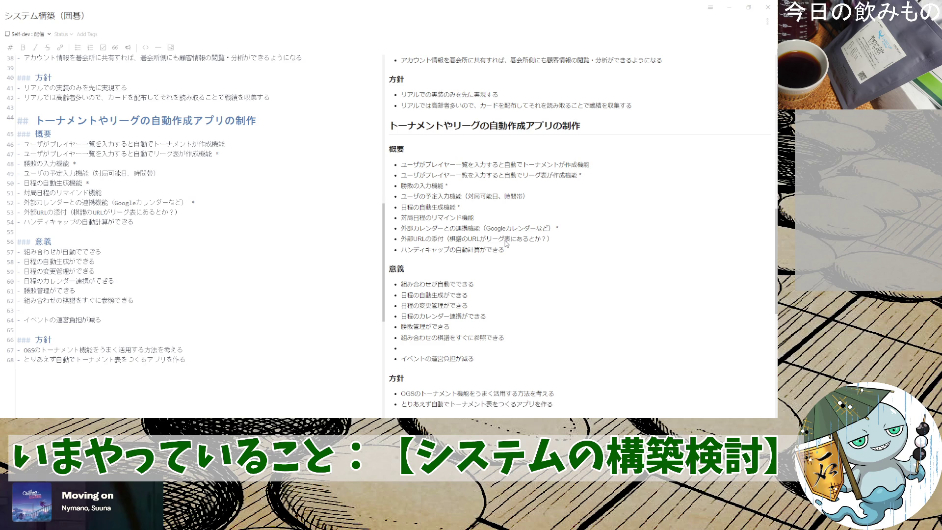